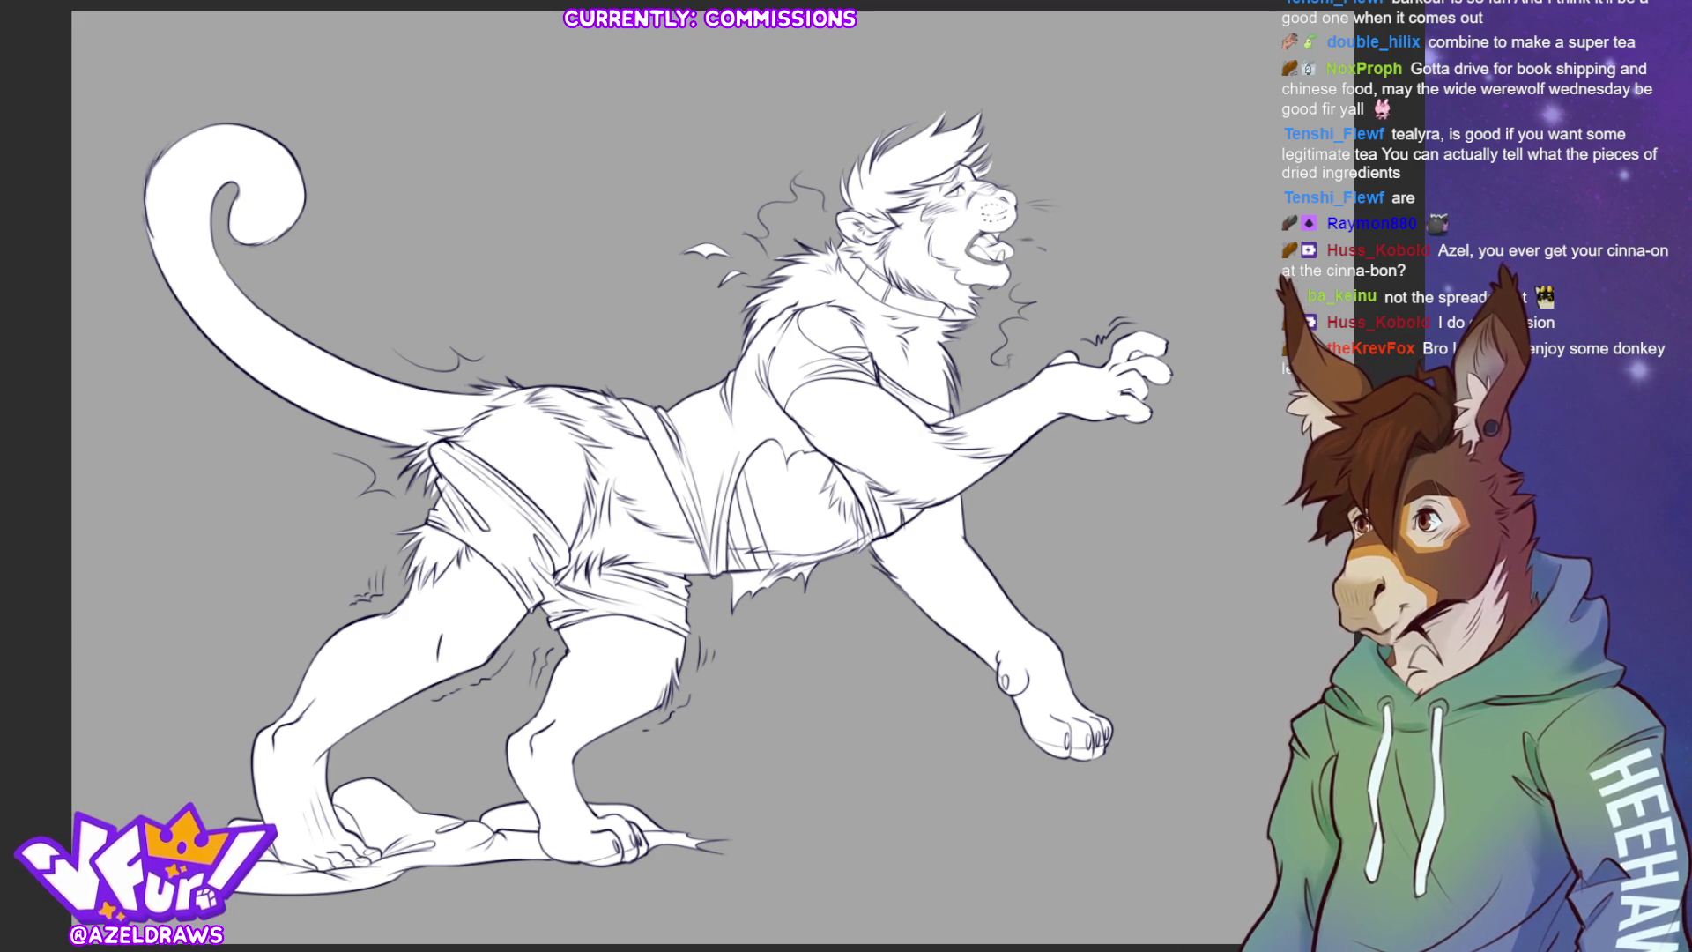
# - Flood-fill the whole werewolf figure with a flat pinkish skin tone
pyautogui.hotkey('alt', 'BackSpace')
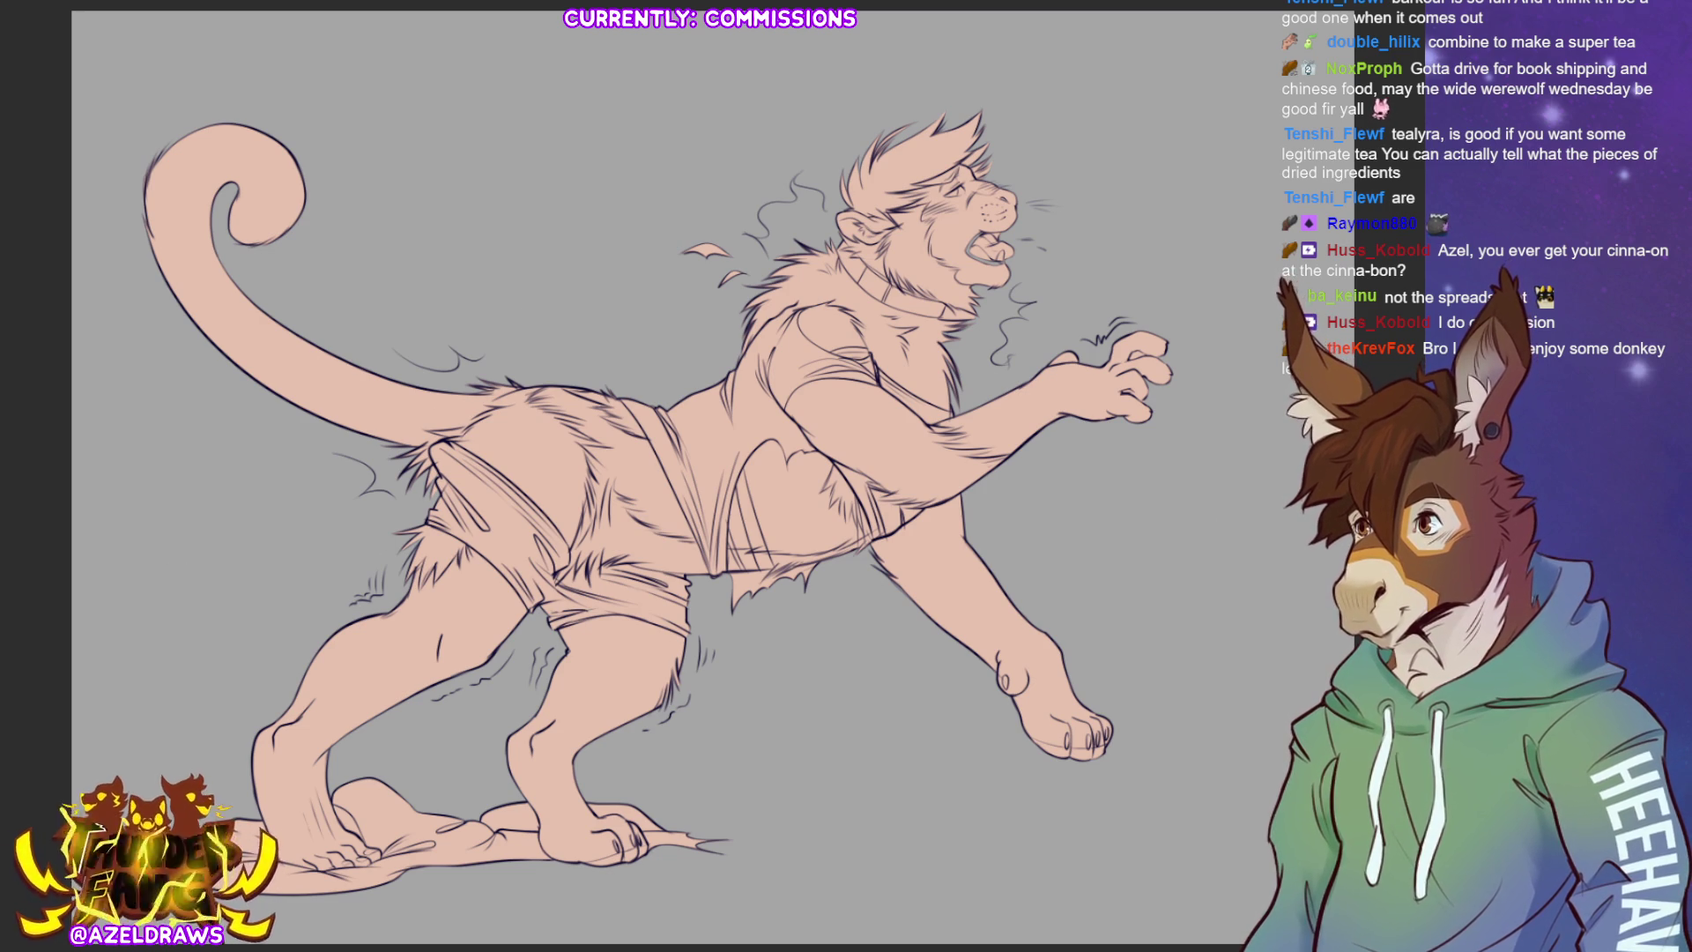
# - Lasso-fill the tail and the shaggy hip fur dark grey, then outline the shorts for recolouring
pyautogui.moveTo(428, 499)
pyautogui.mouseDown()
pyautogui.moveTo(409, 497)
pyautogui.moveTo(441, 489)
pyautogui.moveTo(445, 454)
pyautogui.moveTo(476, 439)
pyautogui.moveTo(504, 238)
pyautogui.moveTo(114, 406)
pyautogui.moveTo(428, 493)
pyautogui.mouseUp()
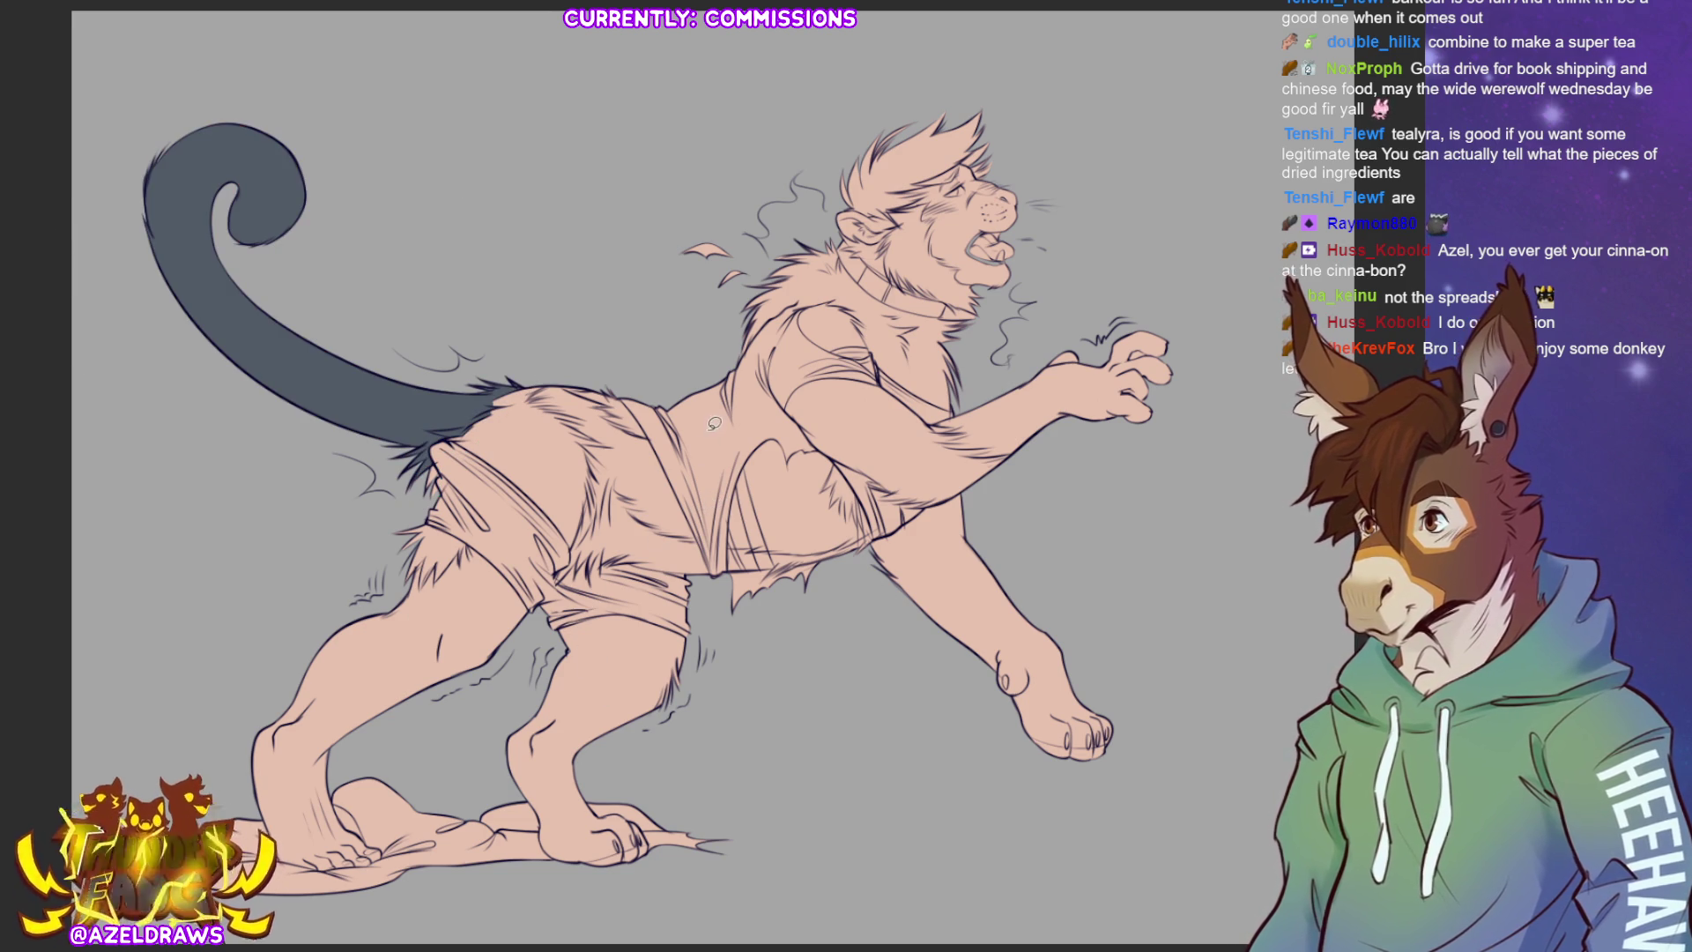
pyautogui.moveTo(552, 575)
pyautogui.mouseDown()
pyautogui.moveTo(674, 582)
pyautogui.moveTo(718, 560)
pyautogui.moveTo(627, 465)
pyautogui.moveTo(569, 542)
pyautogui.moveTo(628, 431)
pyautogui.moveTo(493, 365)
pyautogui.moveTo(471, 476)
pyautogui.mouseUp()
pyautogui.moveTo(657, 446)
pyautogui.mouseDown()
pyautogui.moveTo(621, 388)
pyautogui.moveTo(669, 421)
pyautogui.moveTo(659, 445)
pyautogui.mouseUp()
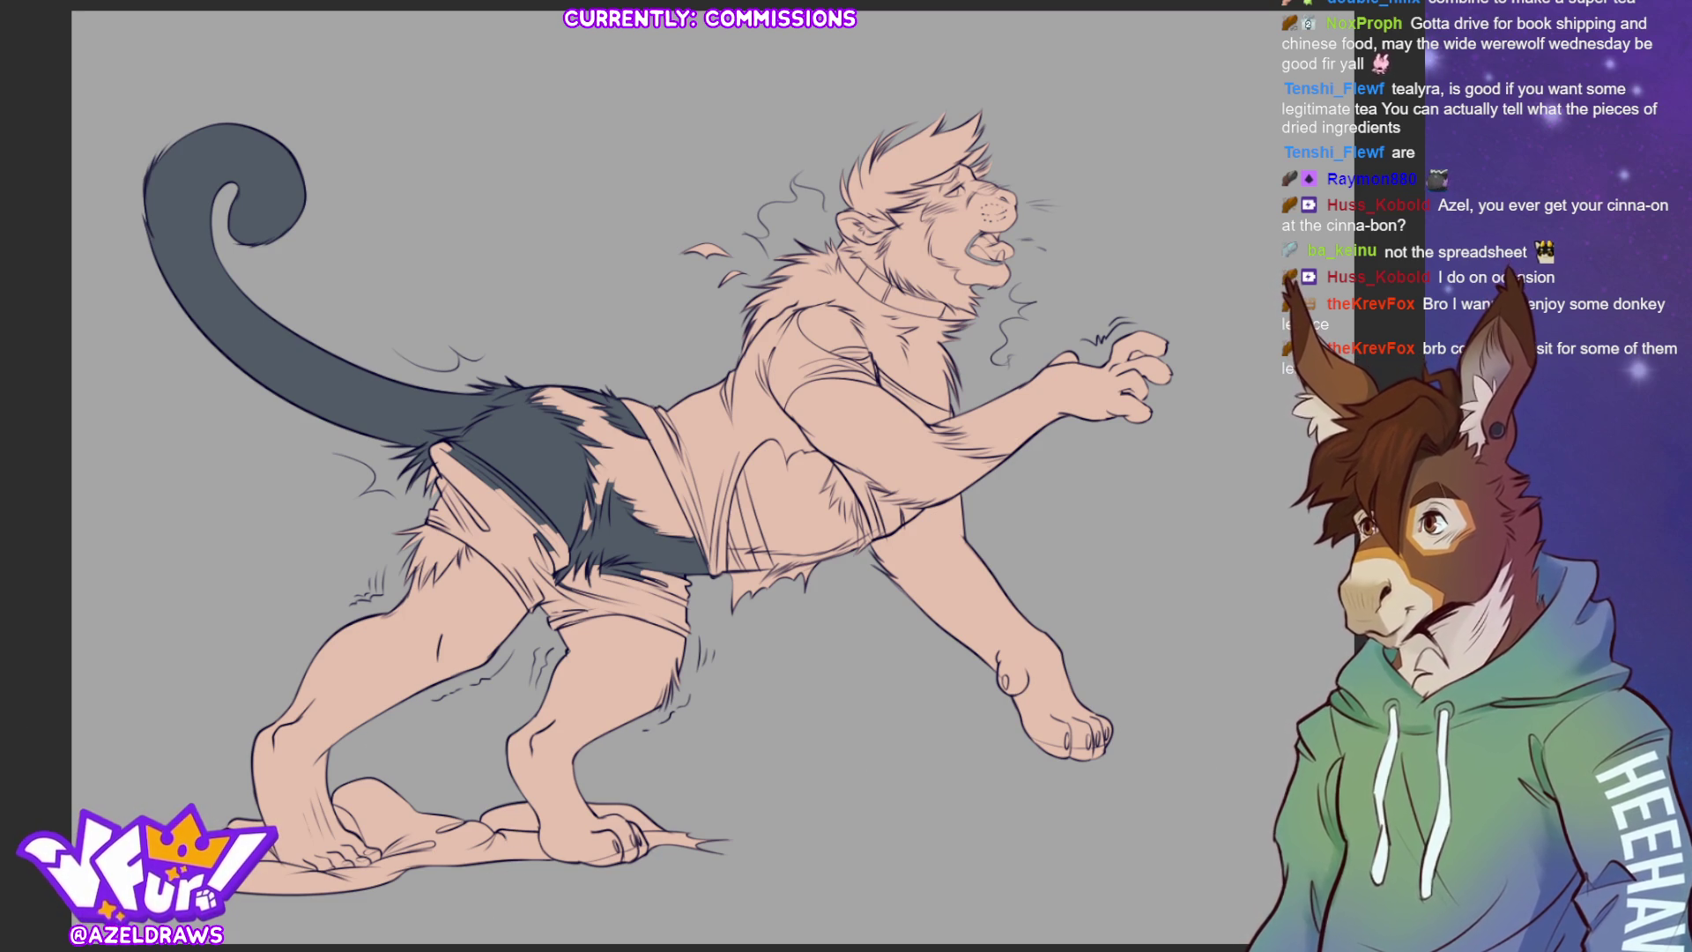
pyautogui.moveTo(483, 447)
pyautogui.mouseDown()
pyautogui.moveTo(454, 435)
pyautogui.moveTo(436, 491)
pyautogui.moveTo(482, 557)
pyautogui.moveTo(559, 608)
pyautogui.mouseUp()
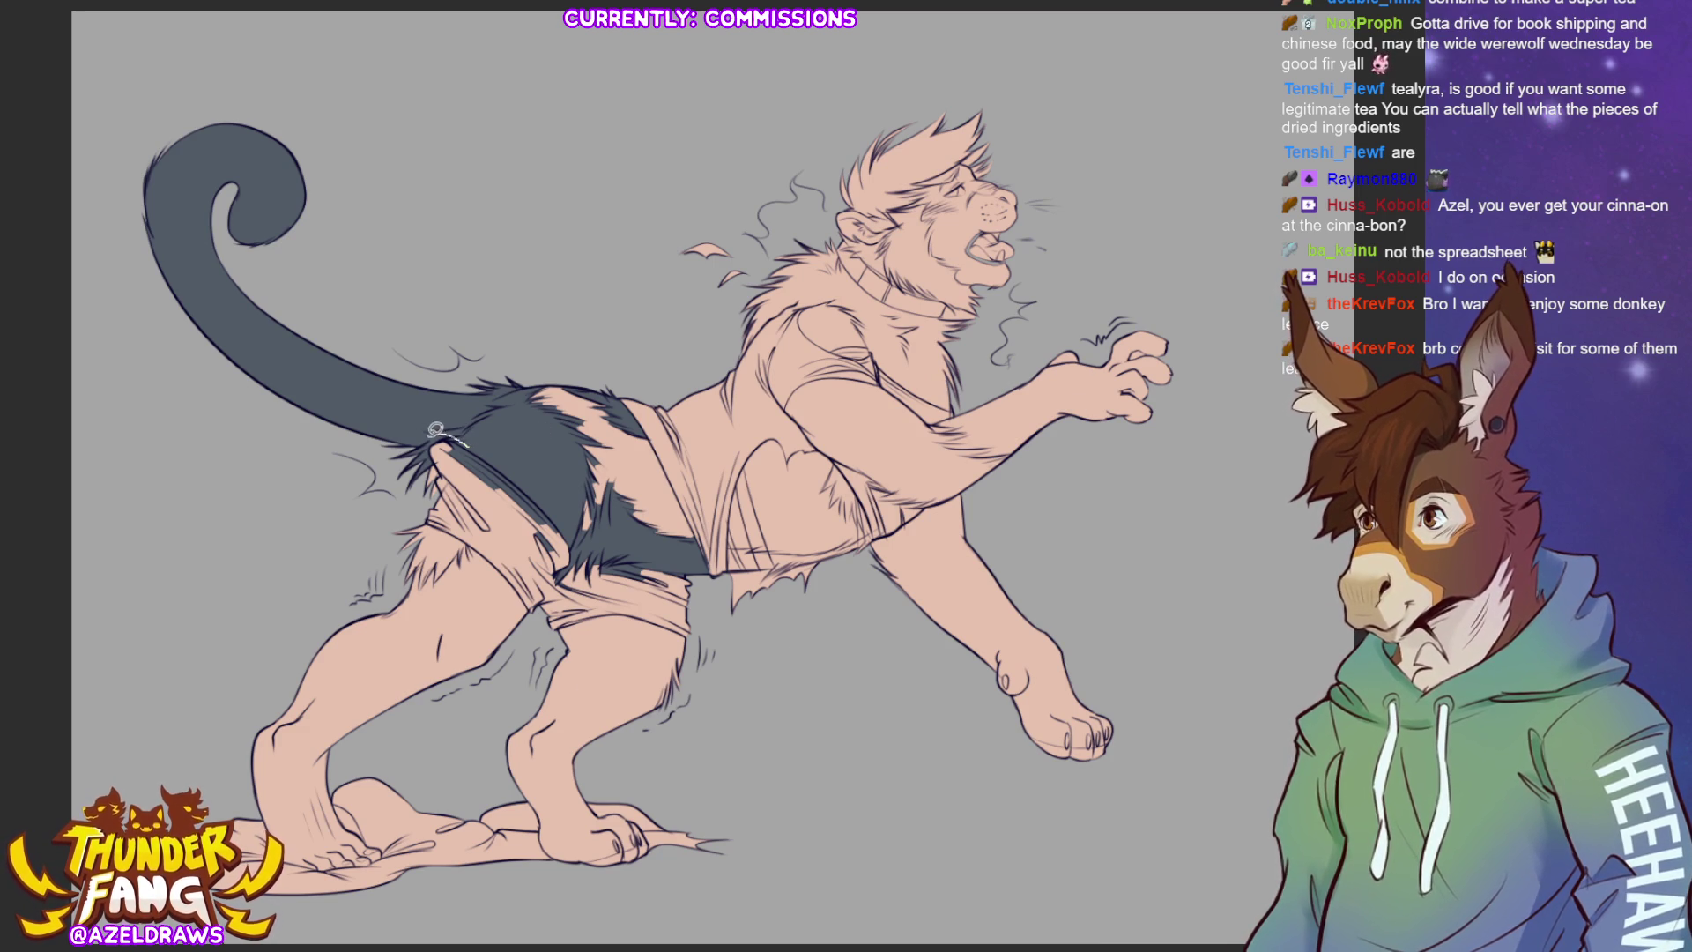
# - Lasso-fill the shorts light grey and the rear lower leg and paw dark grey, then hide the backdrop
pyautogui.moveTo(435, 464)
pyautogui.mouseDown()
pyautogui.moveTo(422, 515)
pyautogui.moveTo(511, 608)
pyautogui.moveTo(561, 634)
pyautogui.moveTo(688, 643)
pyautogui.moveTo(703, 608)
pyautogui.moveTo(656, 557)
pyautogui.moveTo(467, 437)
pyautogui.moveTo(437, 436)
pyautogui.mouseUp()
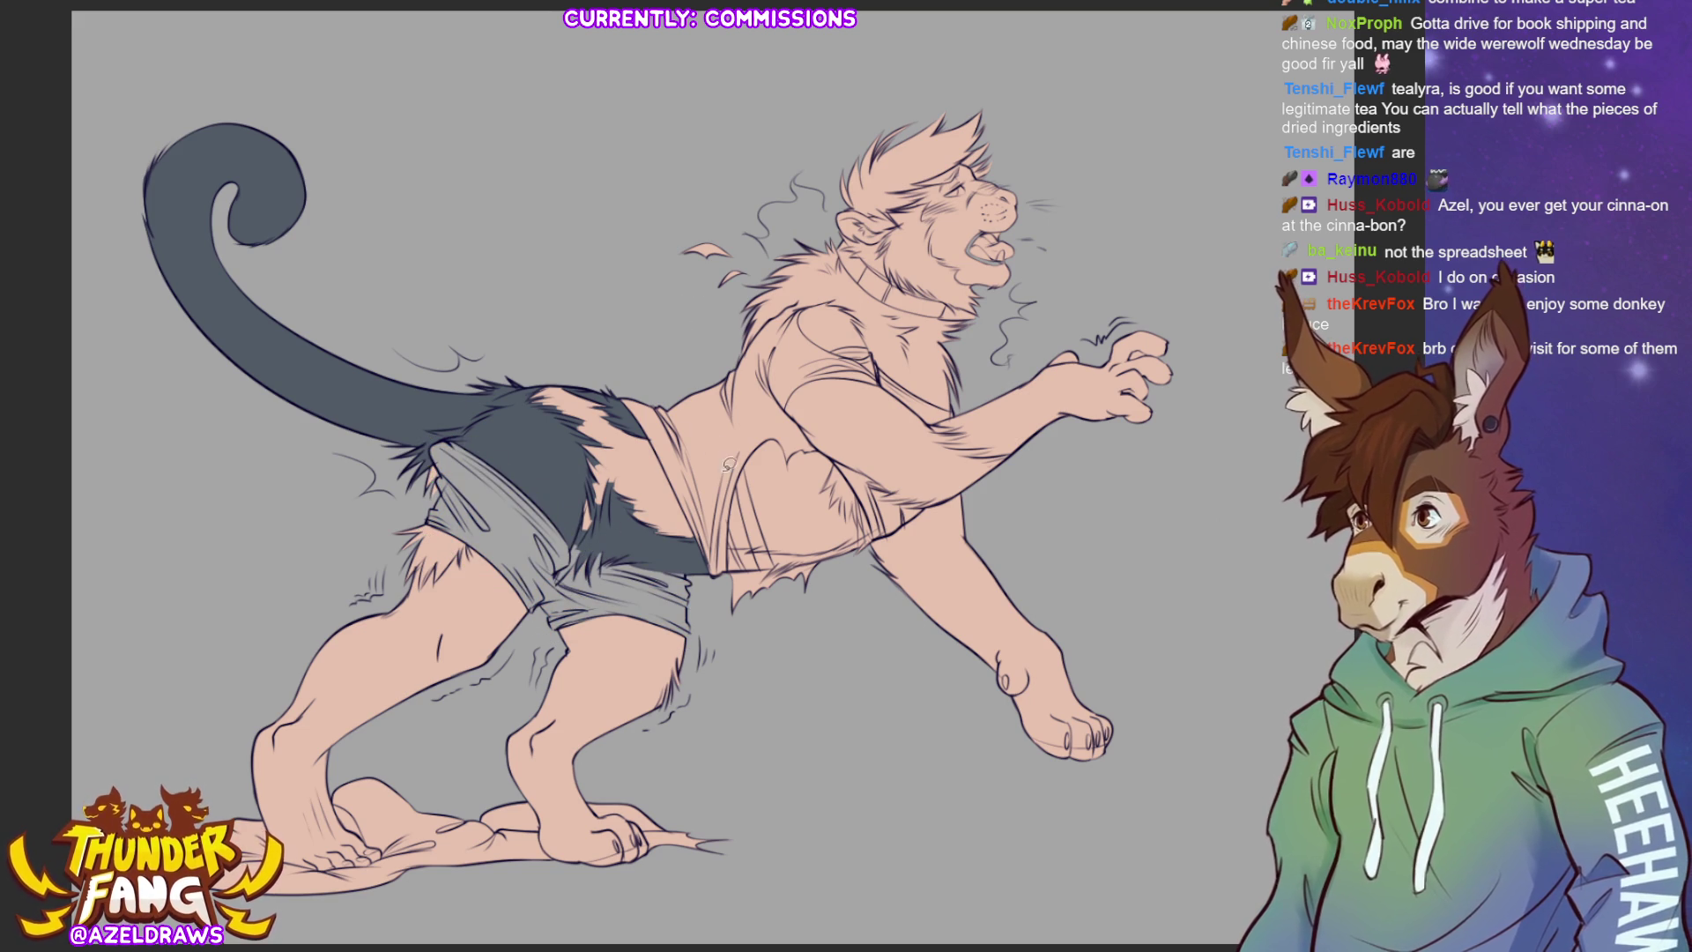
pyautogui.moveTo(450, 517)
pyautogui.mouseDown()
pyautogui.moveTo(390, 525)
pyautogui.moveTo(476, 564)
pyautogui.moveTo(449, 520)
pyautogui.mouseUp()
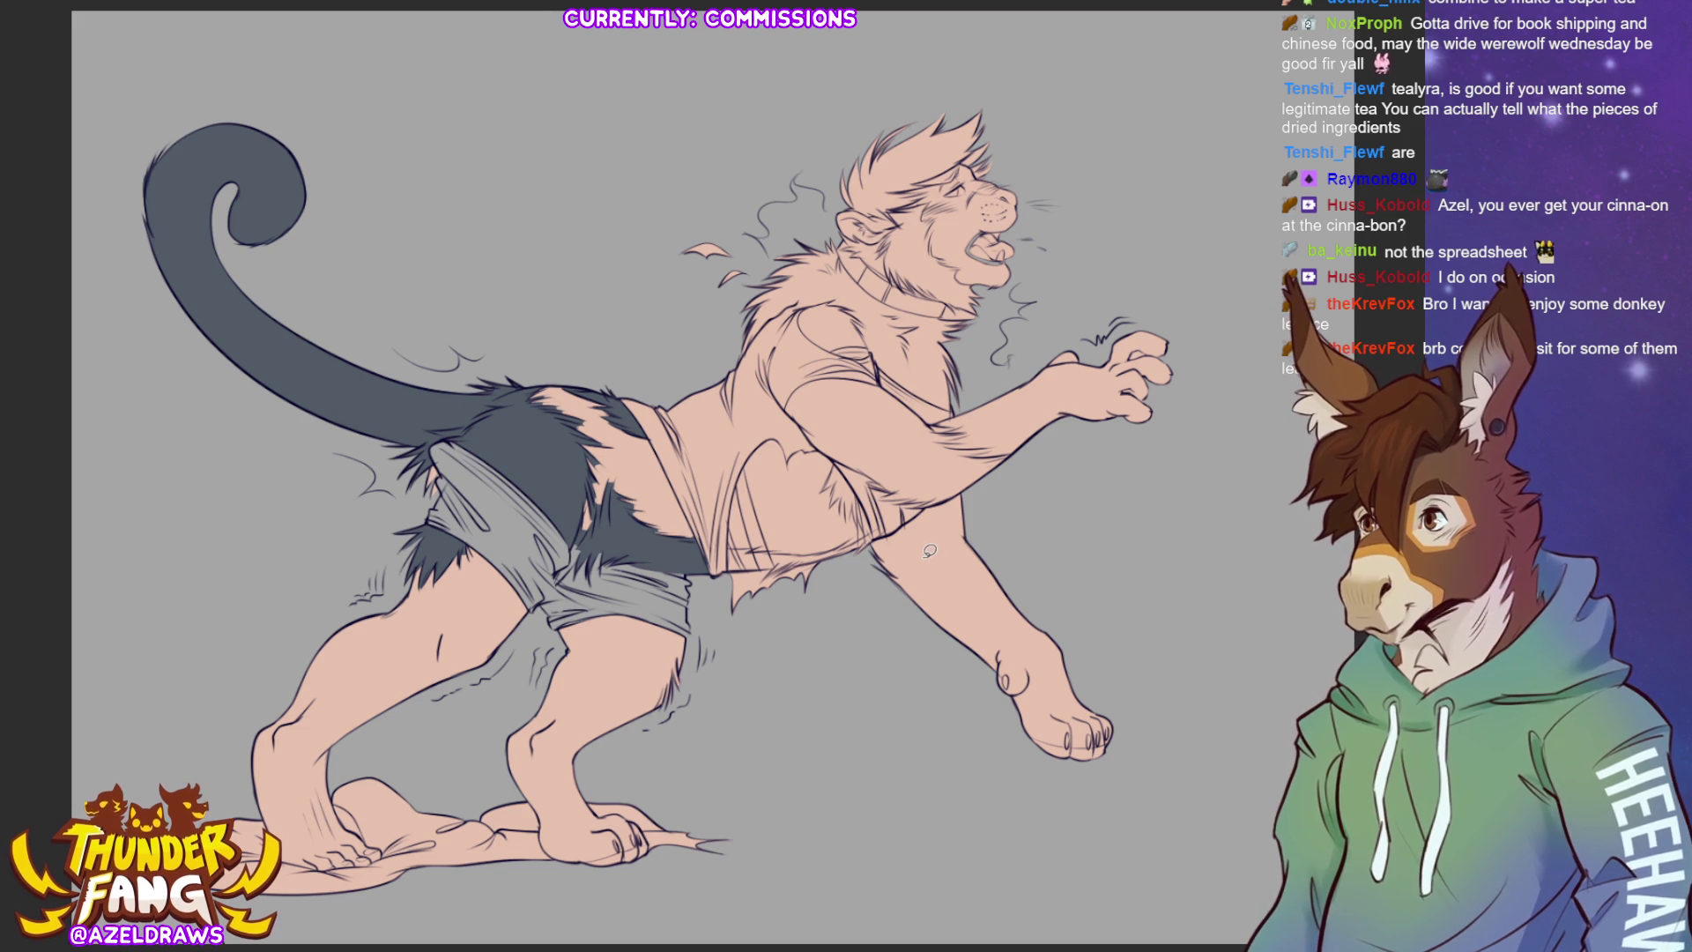
pyautogui.moveTo(584, 608)
pyautogui.mouseDown()
pyautogui.moveTo(485, 718)
pyautogui.moveTo(551, 876)
pyautogui.moveTo(664, 830)
pyautogui.moveTo(698, 613)
pyautogui.moveTo(577, 617)
pyautogui.mouseUp()
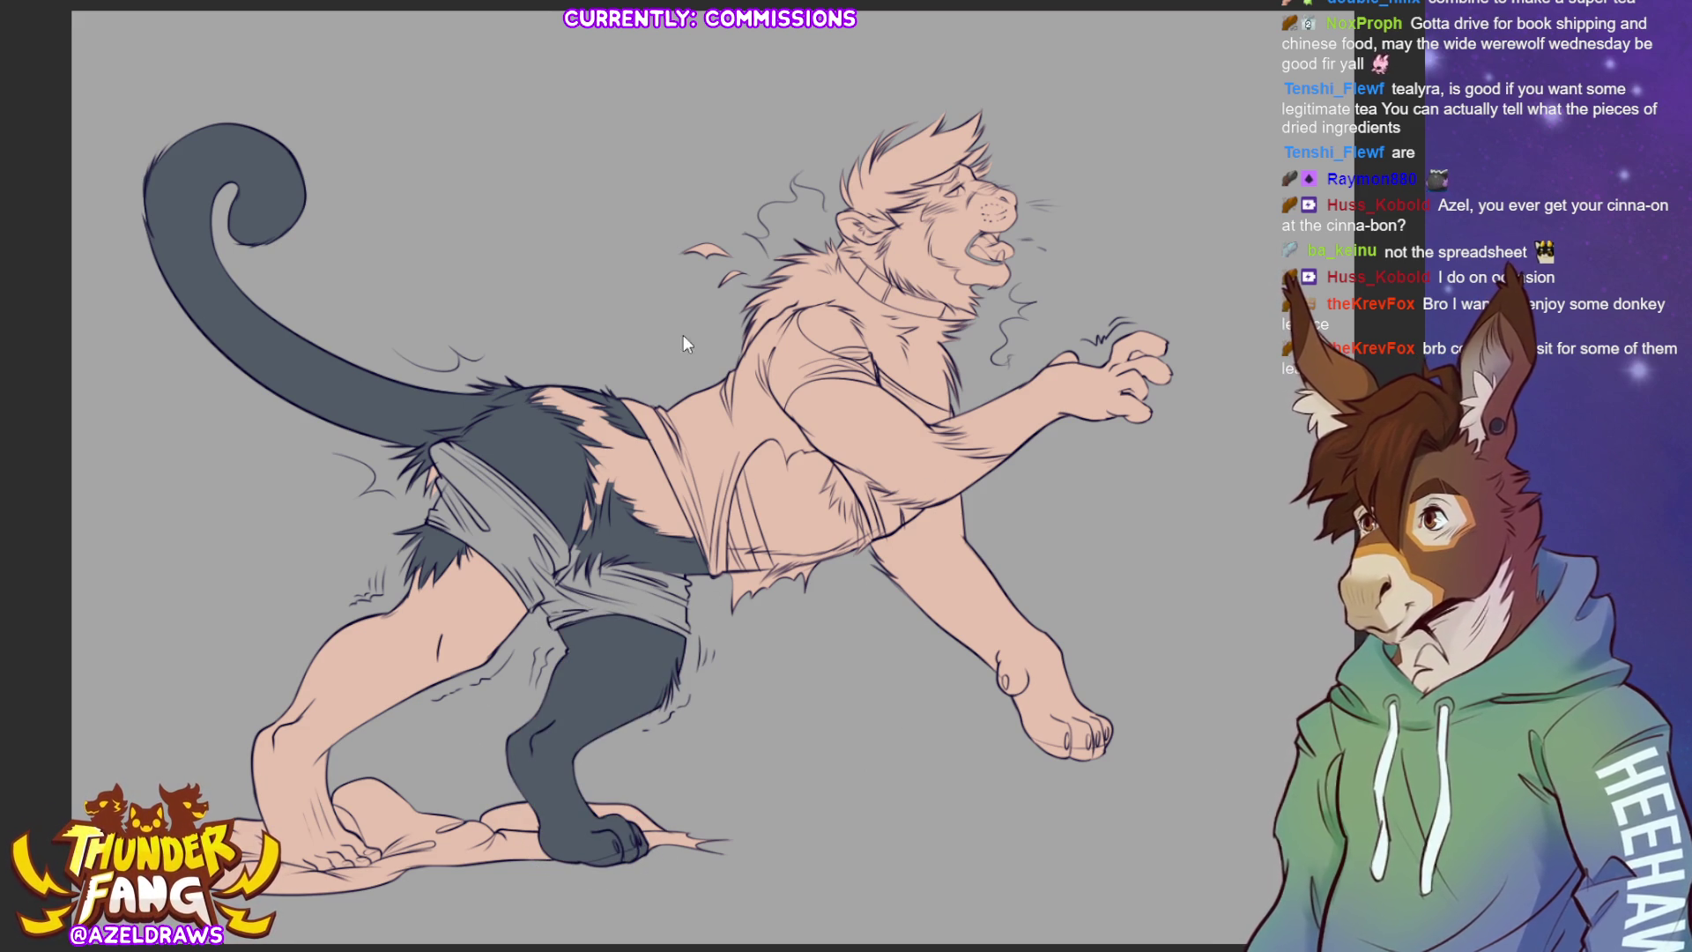
pyautogui.hotkey('ctrl', ',')
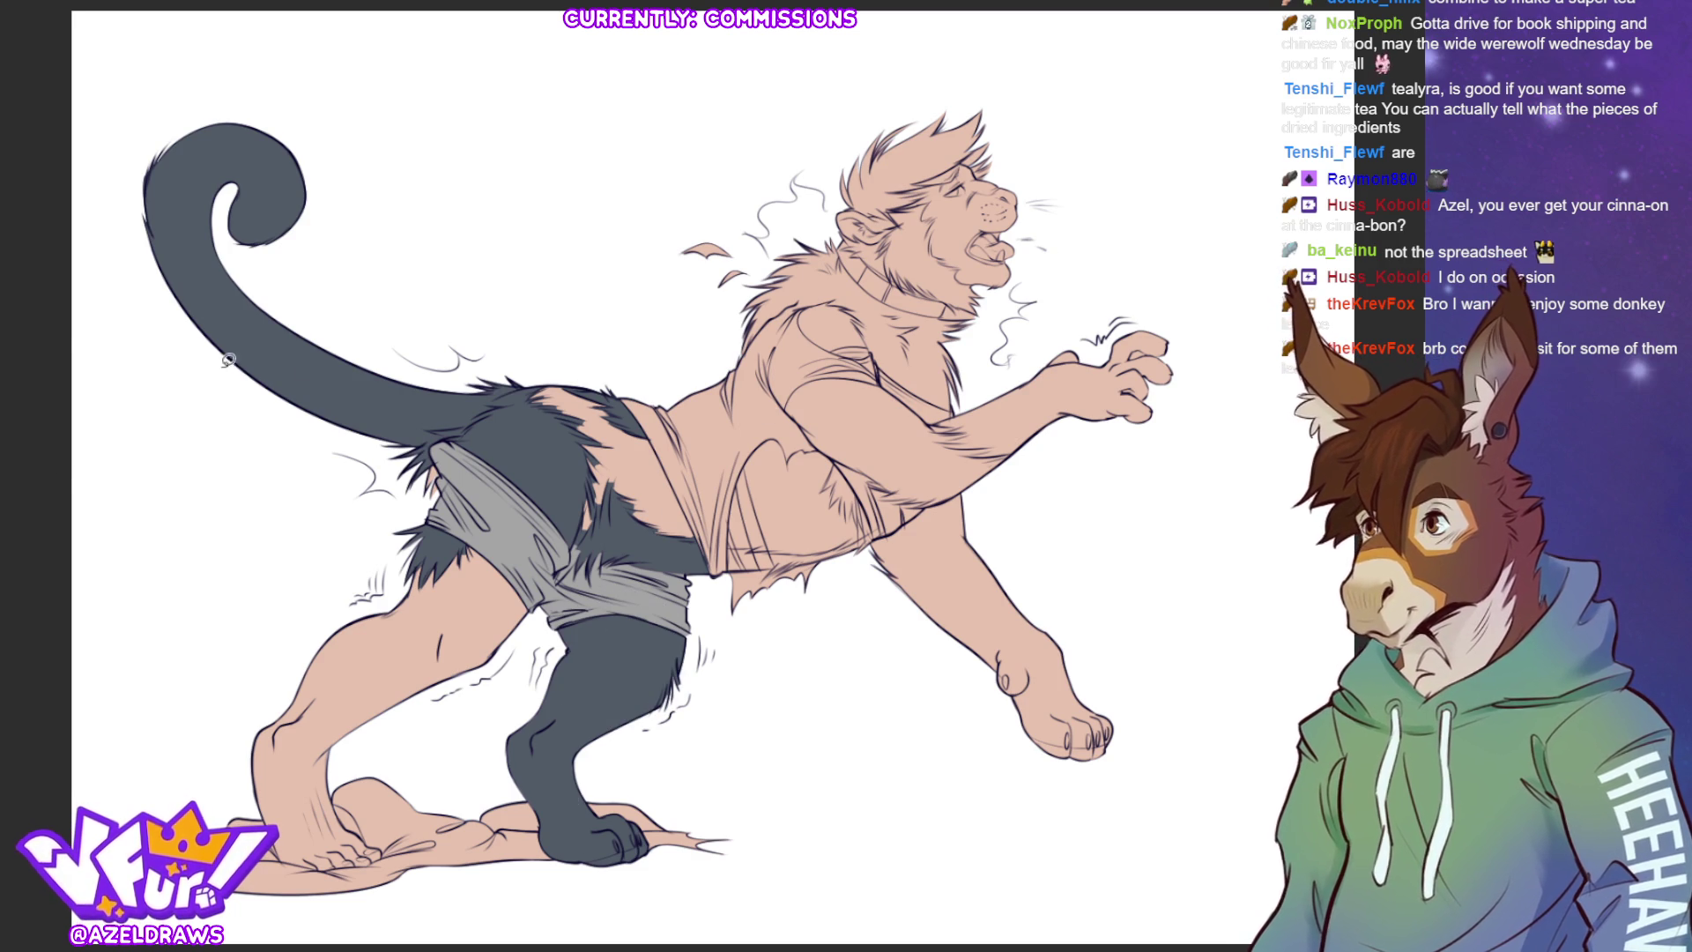
# - Lasso-fill the fur ruff across the shoulder with dark grey
pyautogui.moveTo(733, 344)
pyautogui.mouseDown()
pyautogui.moveTo(791, 330)
pyautogui.moveTo(952, 412)
pyautogui.moveTo(988, 326)
pyautogui.moveTo(844, 237)
pyautogui.moveTo(710, 328)
pyautogui.moveTo(728, 362)
pyautogui.mouseUp()
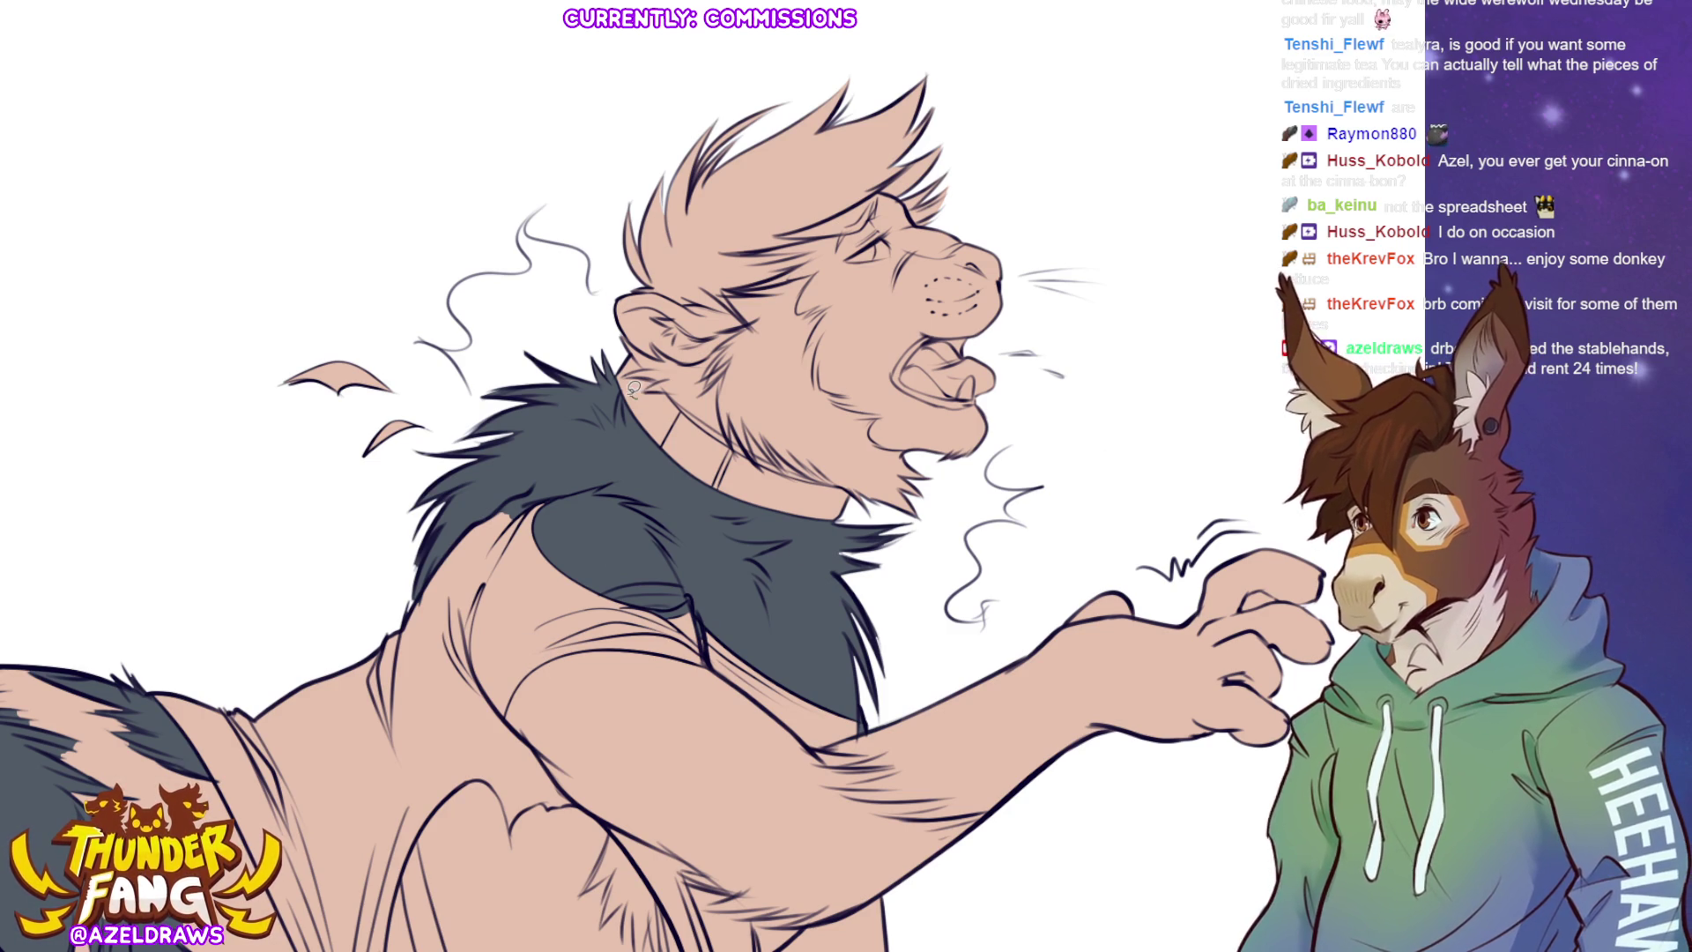
# - Extend dark grey fur over the ear, neck and under the jaw, and fill the head tuft red
pyautogui.moveTo(639, 284)
pyautogui.mouseDown()
pyautogui.moveTo(749, 297)
pyautogui.moveTo(822, 398)
pyautogui.moveTo(789, 486)
pyautogui.moveTo(650, 387)
pyautogui.mouseUp()
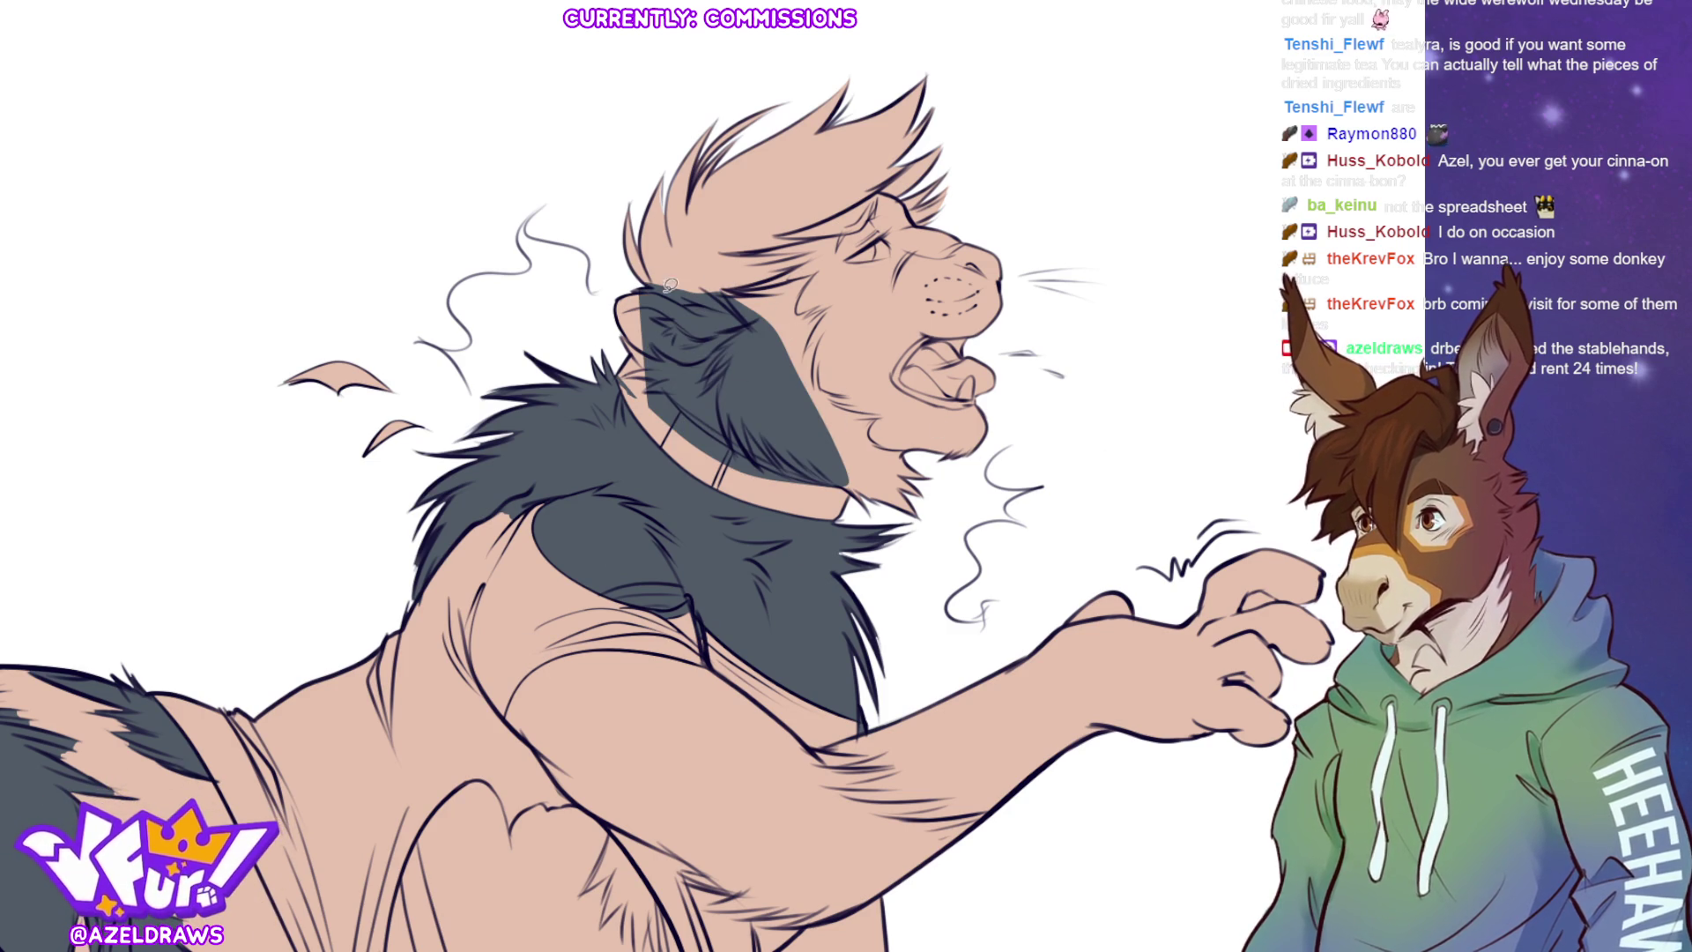
pyautogui.moveTo(670, 294); pyautogui.dragTo(705, 387)
pyautogui.moveTo(815, 476)
pyautogui.mouseDown()
pyautogui.moveTo(855, 504)
pyautogui.moveTo(939, 474)
pyautogui.moveTo(837, 404)
pyautogui.moveTo(804, 357)
pyautogui.moveTo(793, 282)
pyautogui.moveTo(744, 283)
pyautogui.moveTo(819, 264)
pyautogui.moveTo(766, 342)
pyautogui.moveTo(745, 282)
pyautogui.moveTo(813, 274)
pyautogui.moveTo(784, 322)
pyautogui.mouseUp()
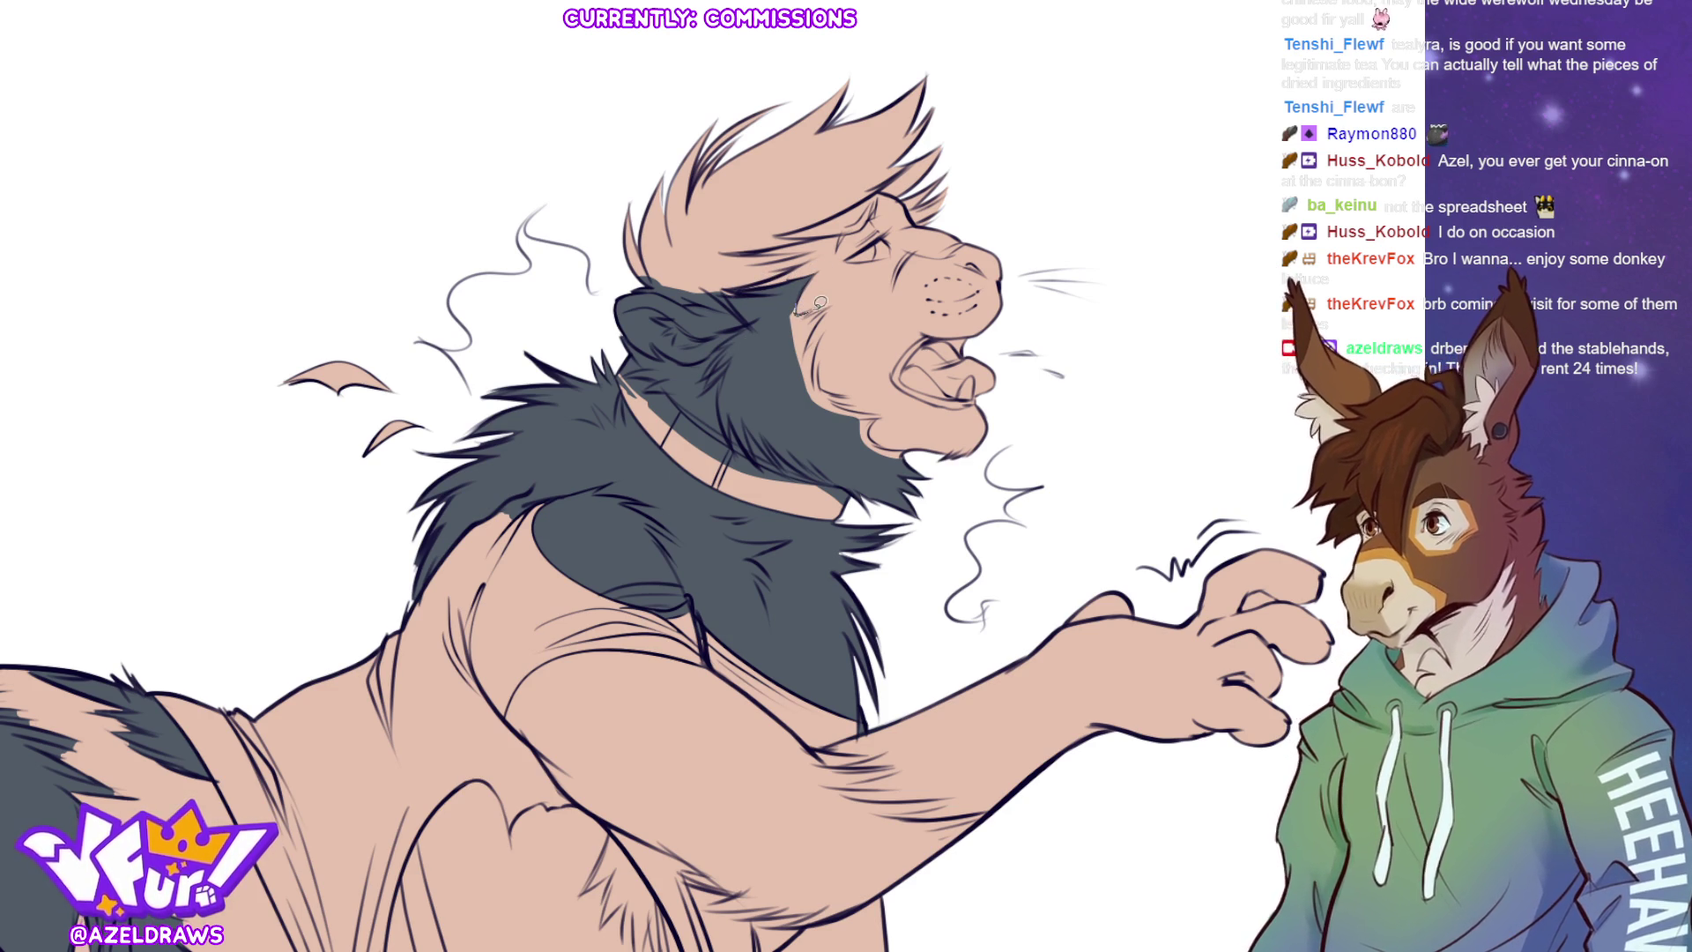
pyautogui.moveTo(819, 309)
pyautogui.mouseDown()
pyautogui.moveTo(780, 366)
pyautogui.moveTo(815, 352)
pyautogui.mouseUp()
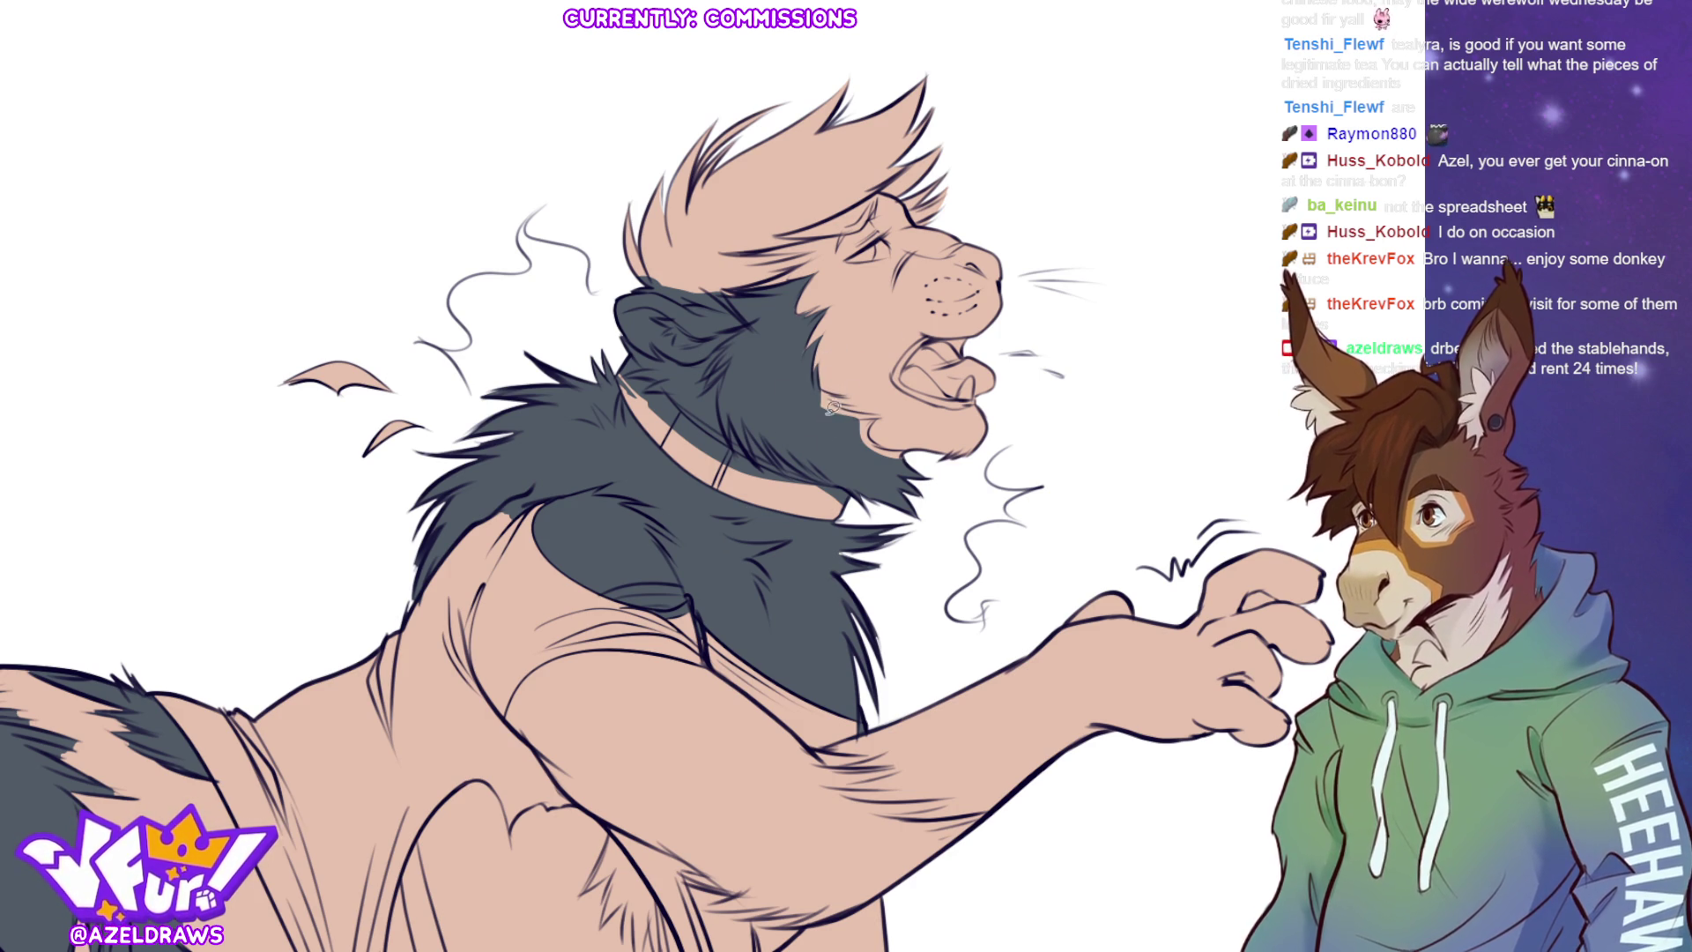
pyautogui.moveTo(839, 397)
pyautogui.mouseDown()
pyautogui.moveTo(793, 402)
pyautogui.moveTo(890, 414)
pyautogui.mouseUp()
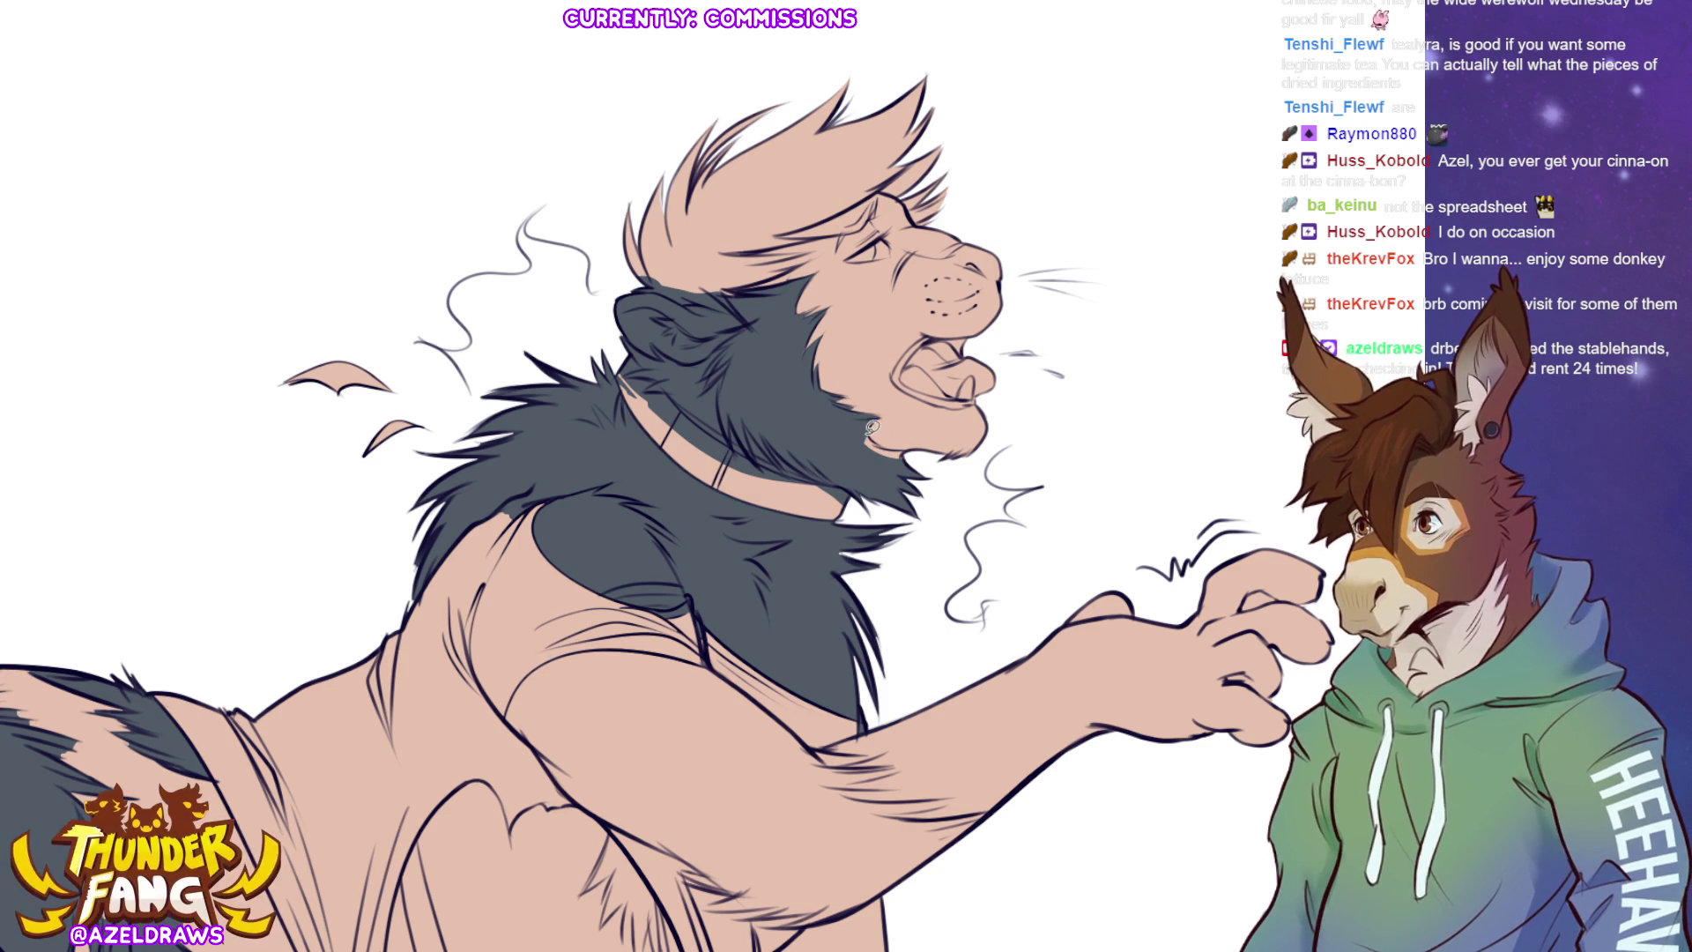
pyautogui.moveTo(869, 438); pyautogui.dragTo(890, 445)
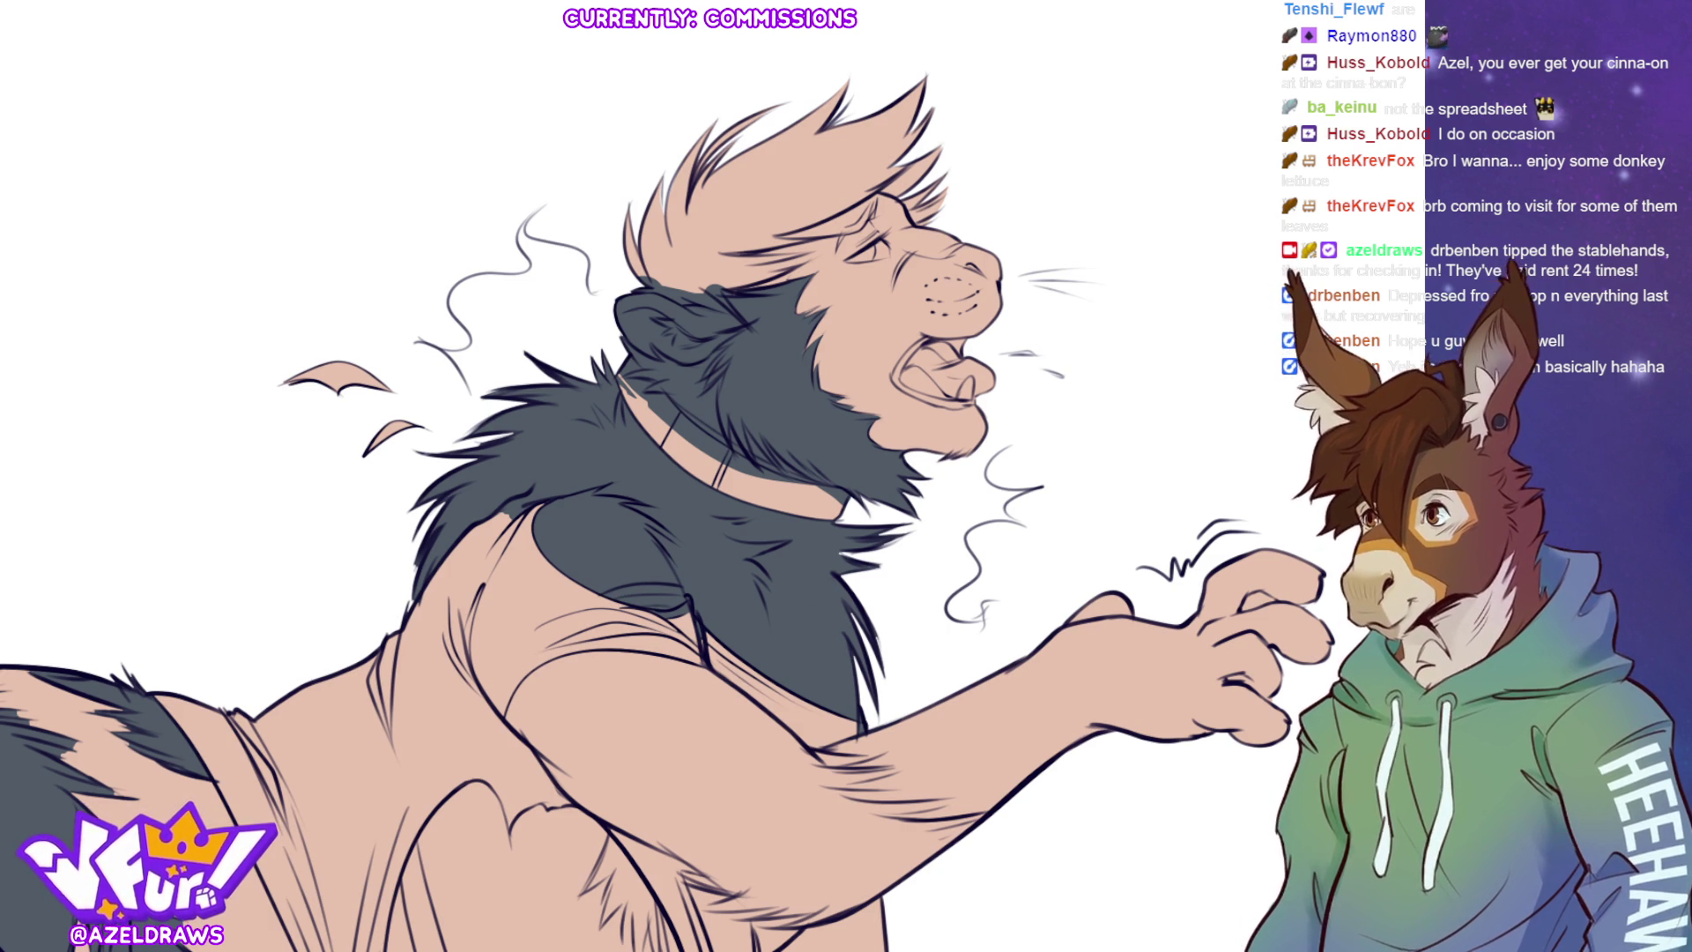
pyautogui.moveTo(625, 185)
pyautogui.mouseDown()
pyautogui.moveTo(610, 251)
pyautogui.moveTo(843, 195)
pyautogui.moveTo(727, 94)
pyautogui.moveTo(625, 185)
pyautogui.mouseUp()
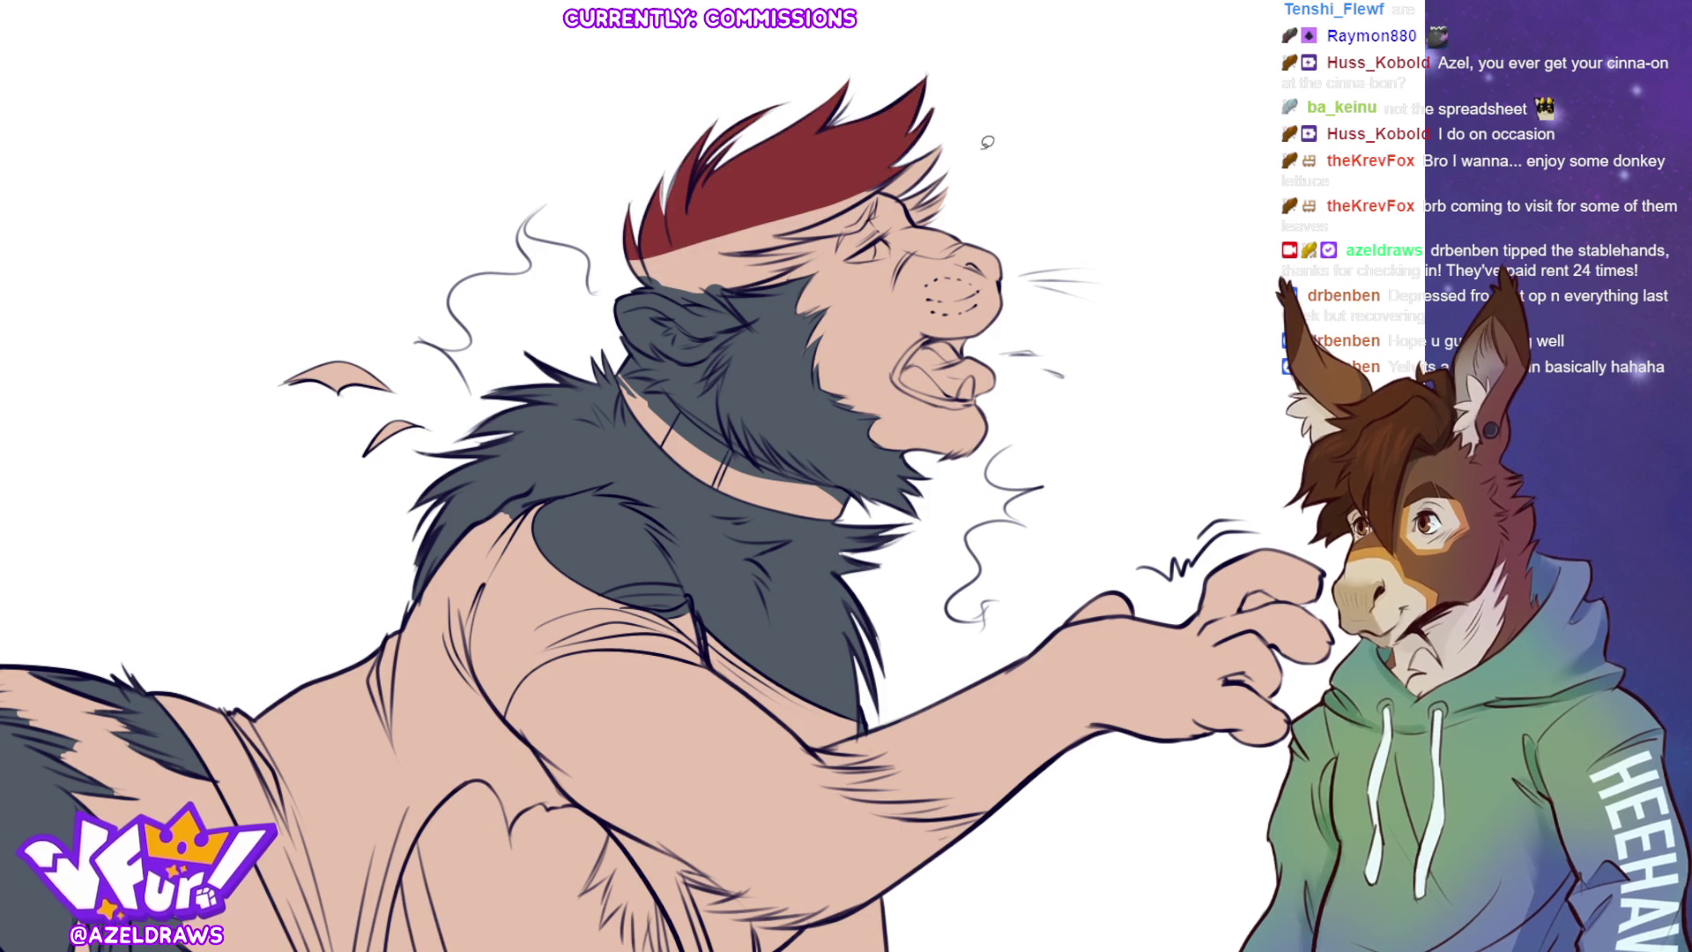
pyautogui.moveTo(882, 182)
pyautogui.mouseDown()
pyautogui.moveTo(925, 222)
pyautogui.moveTo(975, 123)
pyautogui.moveTo(965, 88)
pyautogui.mouseUp()
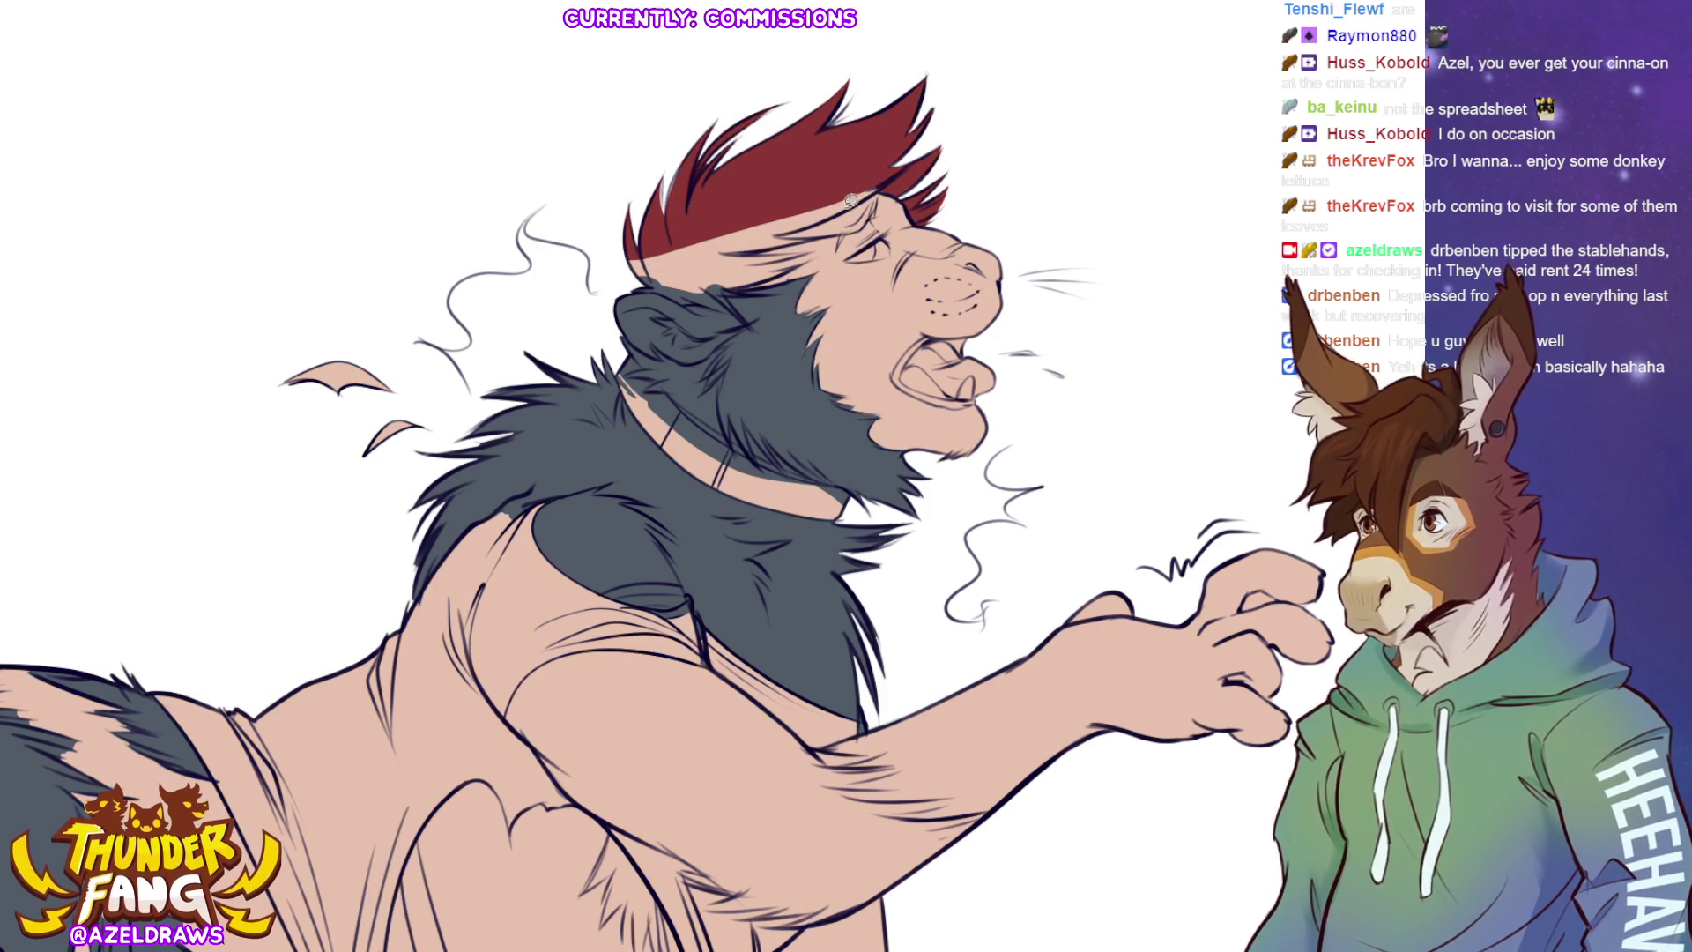
# - Lasso-fill the forehead hairline area with the dark red hair colour
pyautogui.moveTo(803, 223)
pyautogui.mouseDown()
pyautogui.moveTo(895, 176)
pyautogui.moveTo(776, 233)
pyautogui.mouseUp()
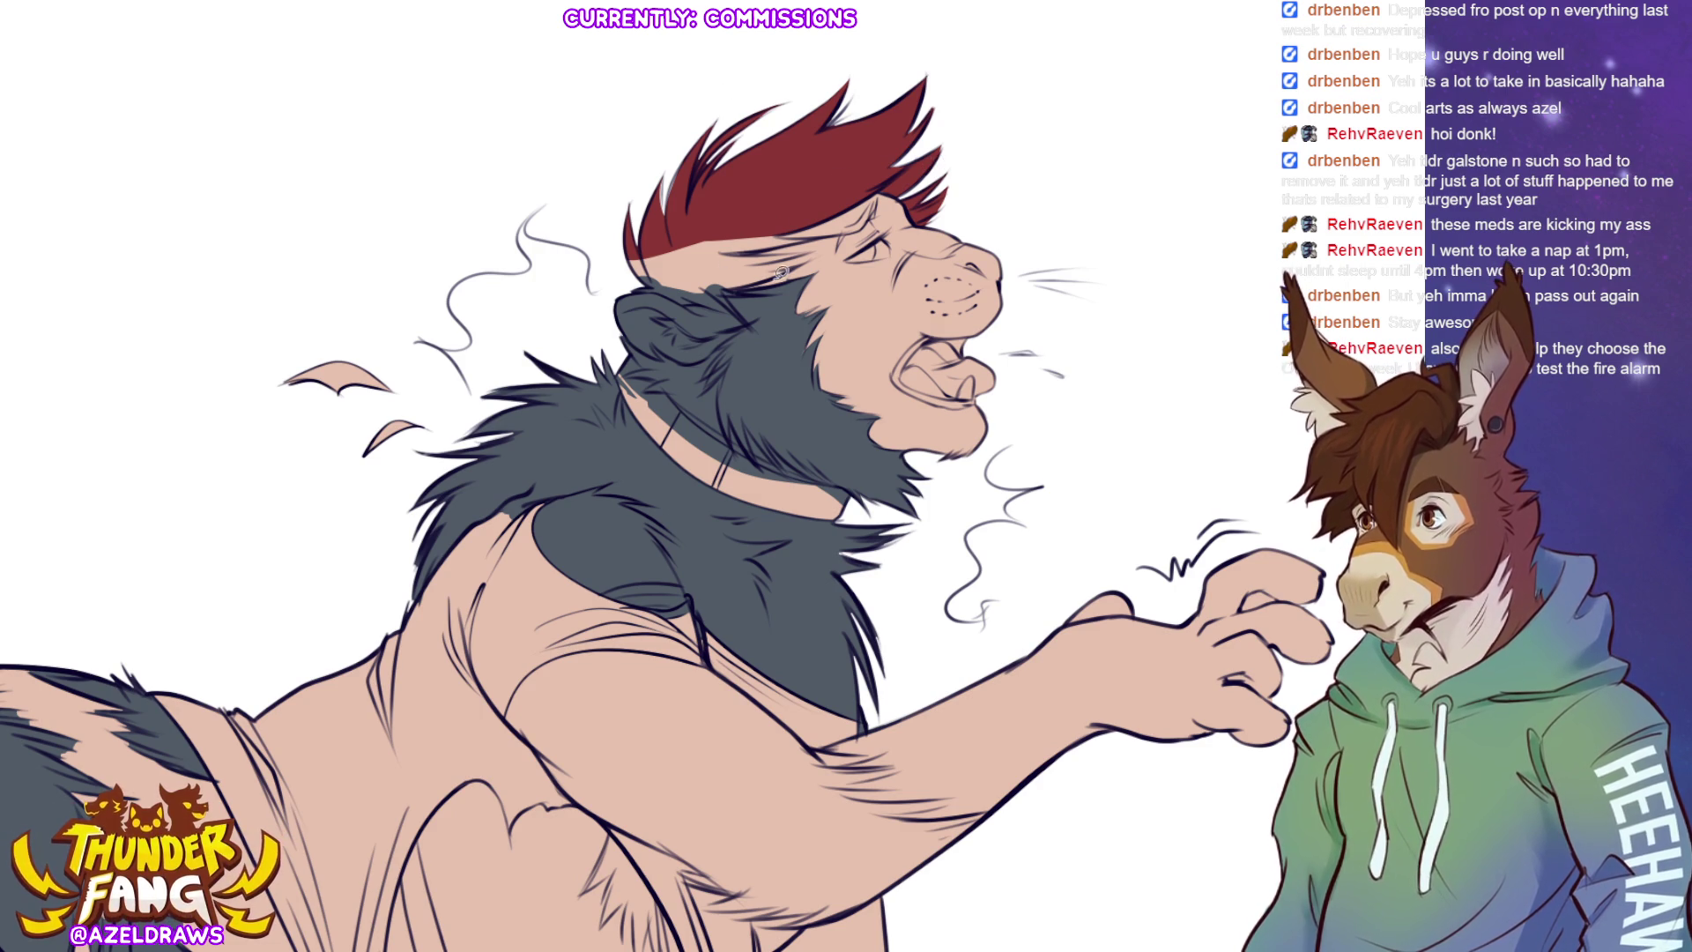
# - Paint red hair along the forehead hairline and fill the gap beside the grey mane near the ear
pyautogui.moveTo(820, 233); pyautogui.dragTo(678, 260)
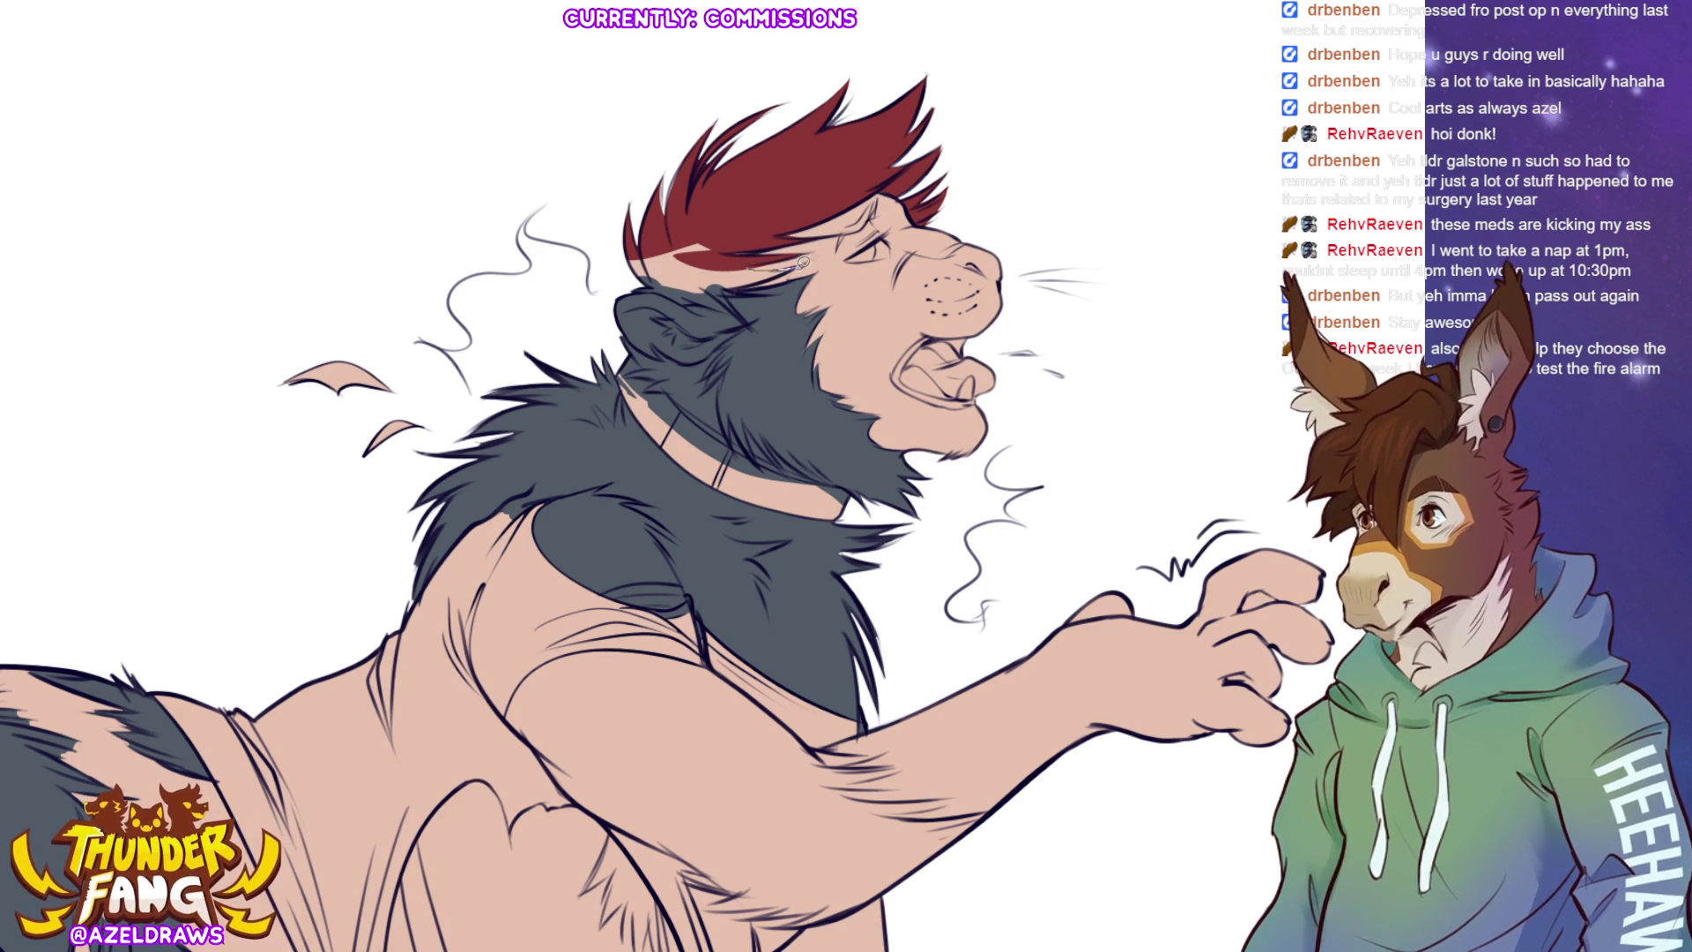
pyautogui.moveTo(720, 234)
pyautogui.mouseDown()
pyautogui.moveTo(638, 233)
pyautogui.moveTo(729, 260)
pyautogui.mouseUp()
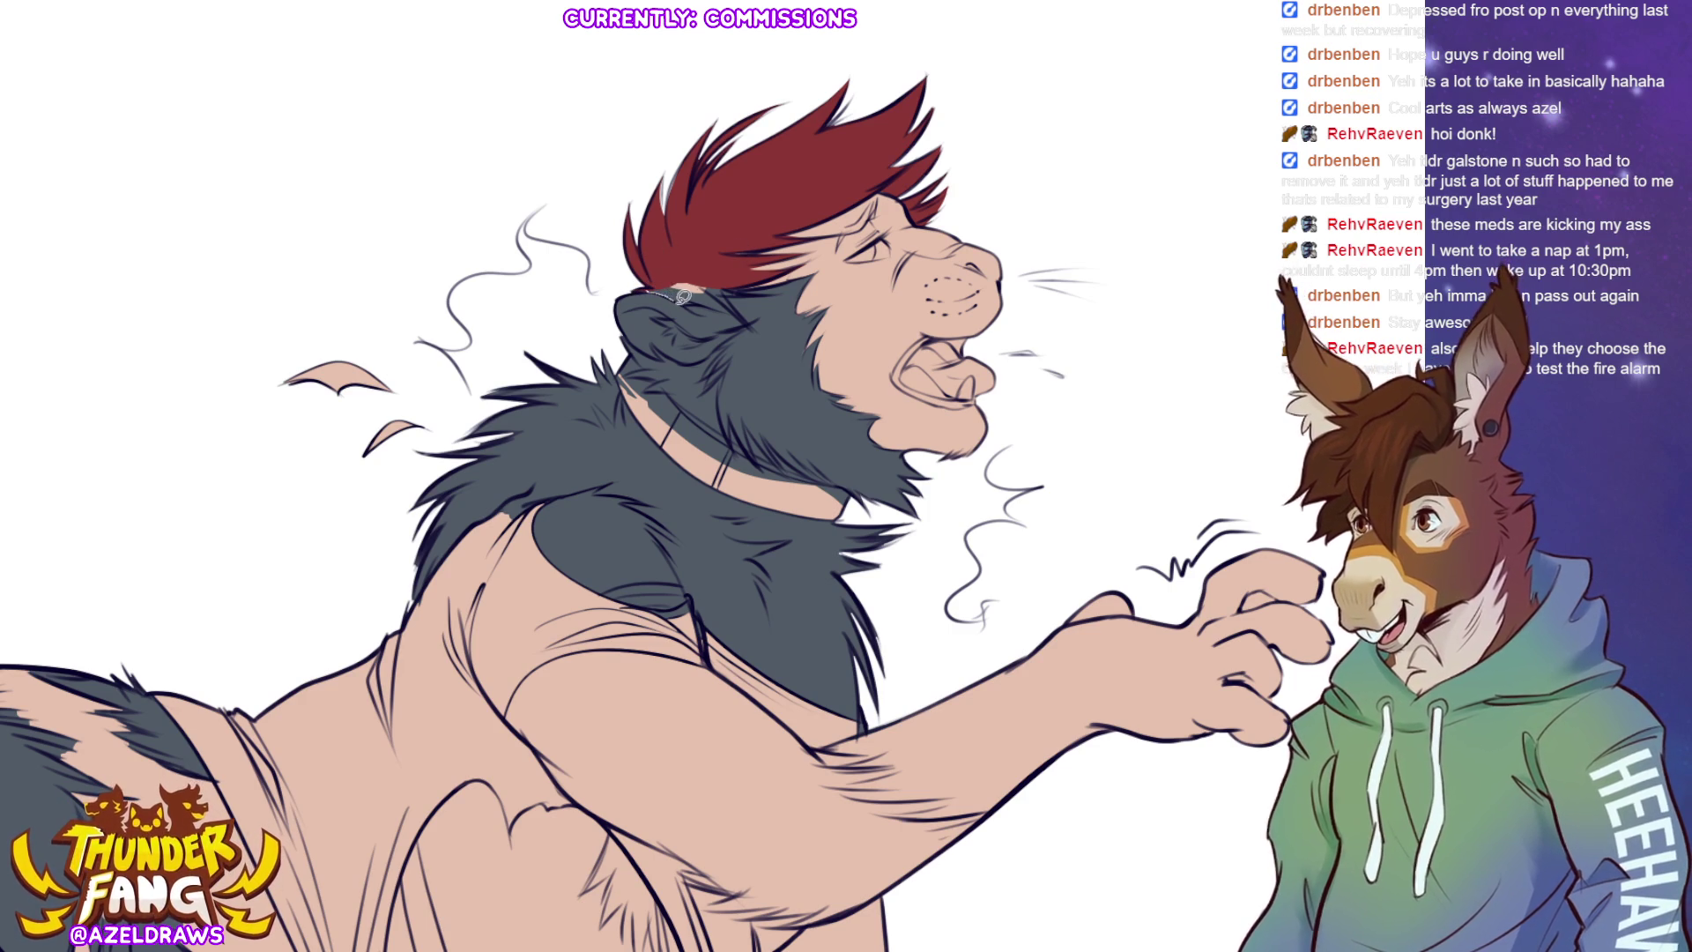
pyautogui.moveTo(696, 295)
pyautogui.mouseDown()
pyautogui.moveTo(656, 293)
pyautogui.moveTo(688, 266)
pyautogui.mouseUp()
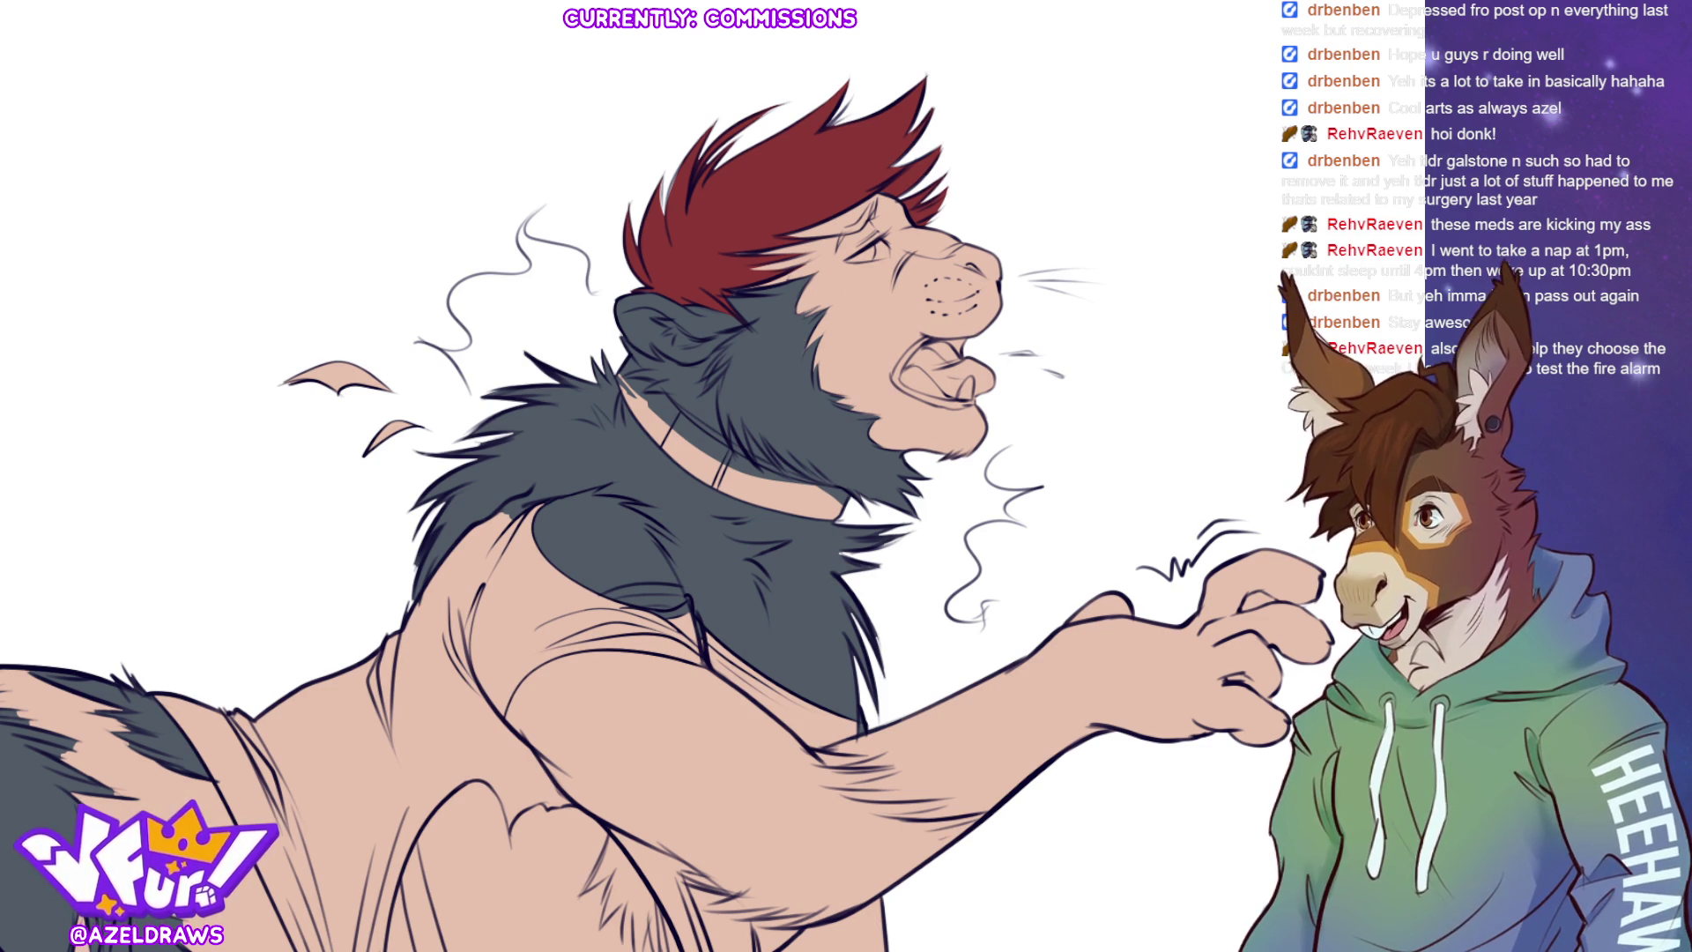
# - Sketch two red box outlines in the top-left corner of the canvas
pyautogui.moveTo(124, 112)
pyautogui.mouseDown()
pyautogui.moveTo(124, 75)
pyautogui.moveTo(212, 88)
pyautogui.moveTo(190, 193)
pyautogui.moveTo(127, 141)
pyautogui.moveTo(254, 141)
pyautogui.moveTo(212, 150)
pyautogui.mouseUp()
pyautogui.moveTo(243, 81)
pyautogui.mouseDown()
pyautogui.moveTo(251, 167)
pyautogui.moveTo(287, 188)
pyautogui.moveTo(333, 141)
pyautogui.mouseUp()
pyautogui.moveTo(264, 98)
pyautogui.mouseDown()
pyautogui.moveTo(252, 81)
pyautogui.moveTo(322, 80)
pyautogui.moveTo(333, 123)
pyautogui.moveTo(276, 99)
pyautogui.moveTo(274, 132)
pyautogui.moveTo(304, 166)
pyautogui.moveTo(334, 136)
pyautogui.mouseUp()
# - Draw a J and a tall middle bar inside the boxes to form JiC, undoing two stray loop strokes
pyautogui.moveTo(134, 108)
pyautogui.mouseDown()
pyautogui.moveTo(192, 114)
pyautogui.moveTo(168, 169)
pyautogui.moveTo(137, 143)
pyautogui.mouseUp()
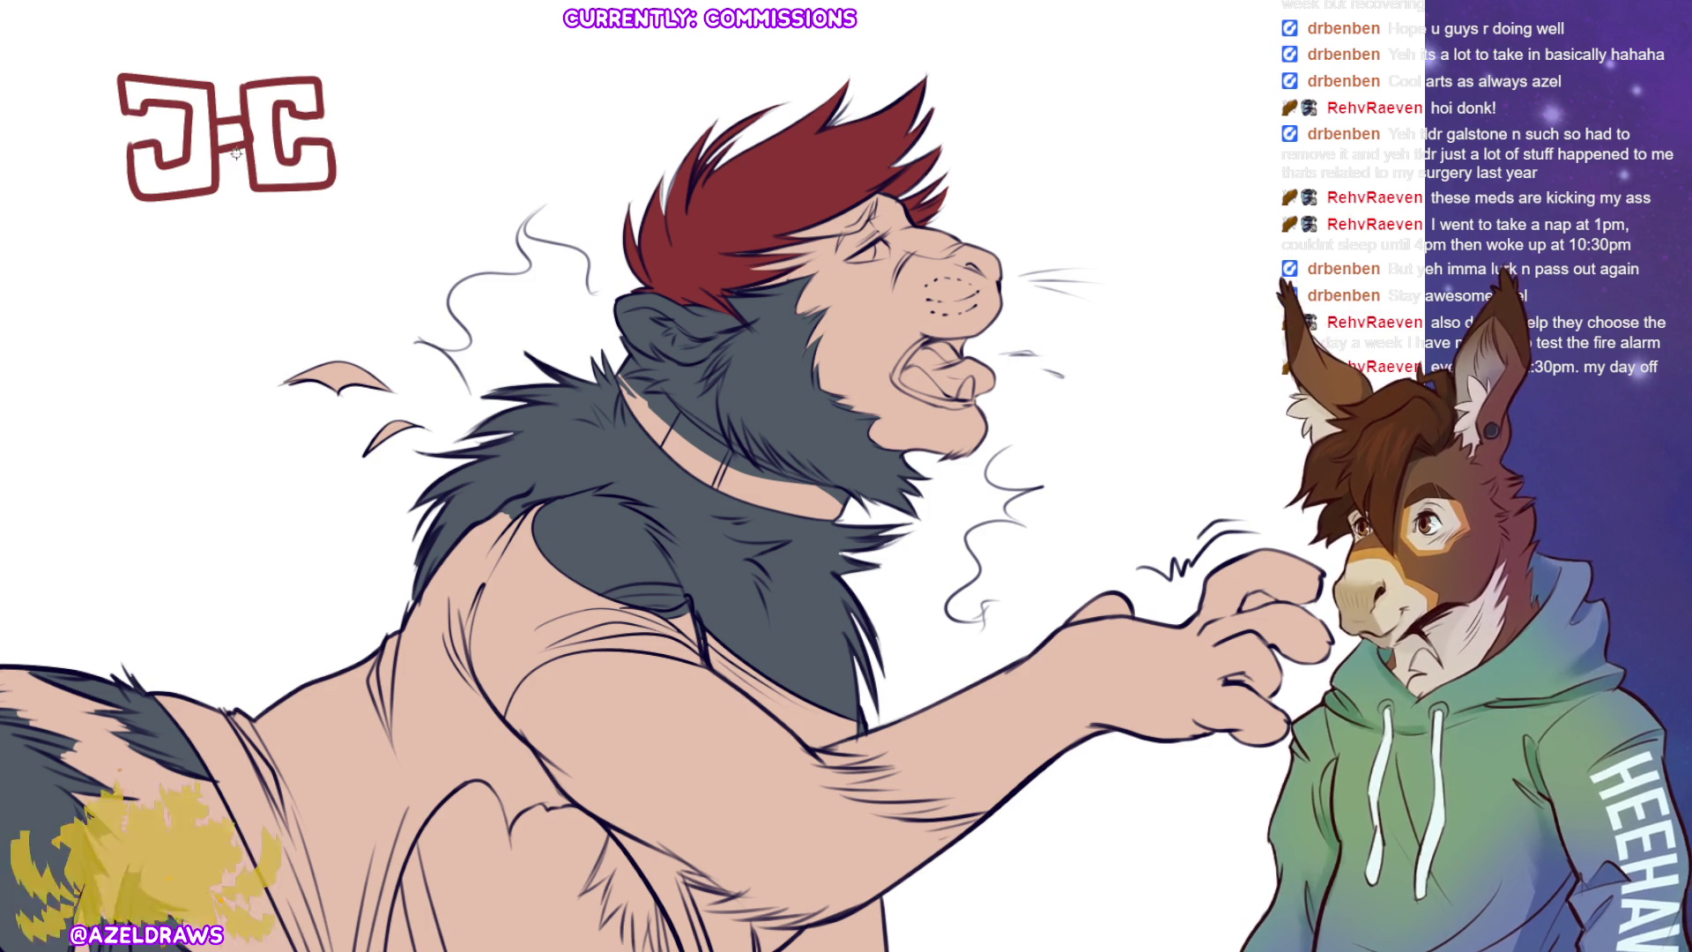
pyautogui.moveTo(213, 66); pyautogui.dragTo(247, 69)
pyautogui.moveTo(210, 190)
pyautogui.mouseDown()
pyautogui.moveTo(251, 218)
pyautogui.moveTo(261, 194)
pyautogui.mouseUp()
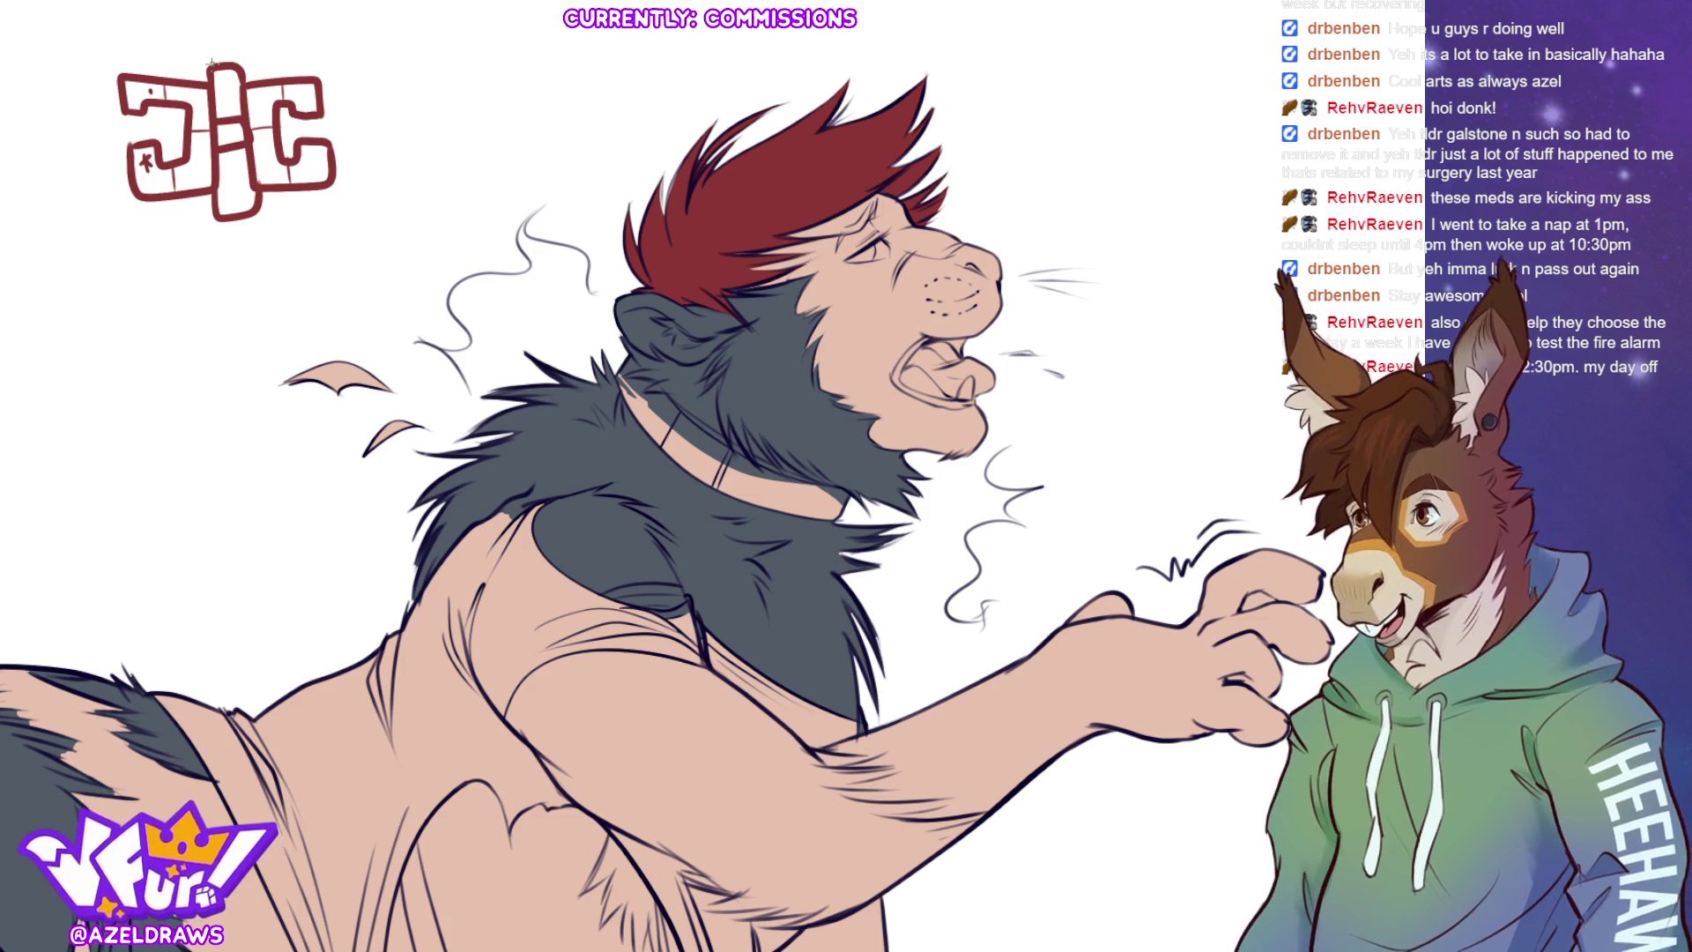
pyautogui.moveTo(165, 52)
pyautogui.mouseDown()
pyautogui.moveTo(142, 54)
pyautogui.moveTo(177, 138)
pyautogui.moveTo(137, 55)
pyautogui.mouseUp()
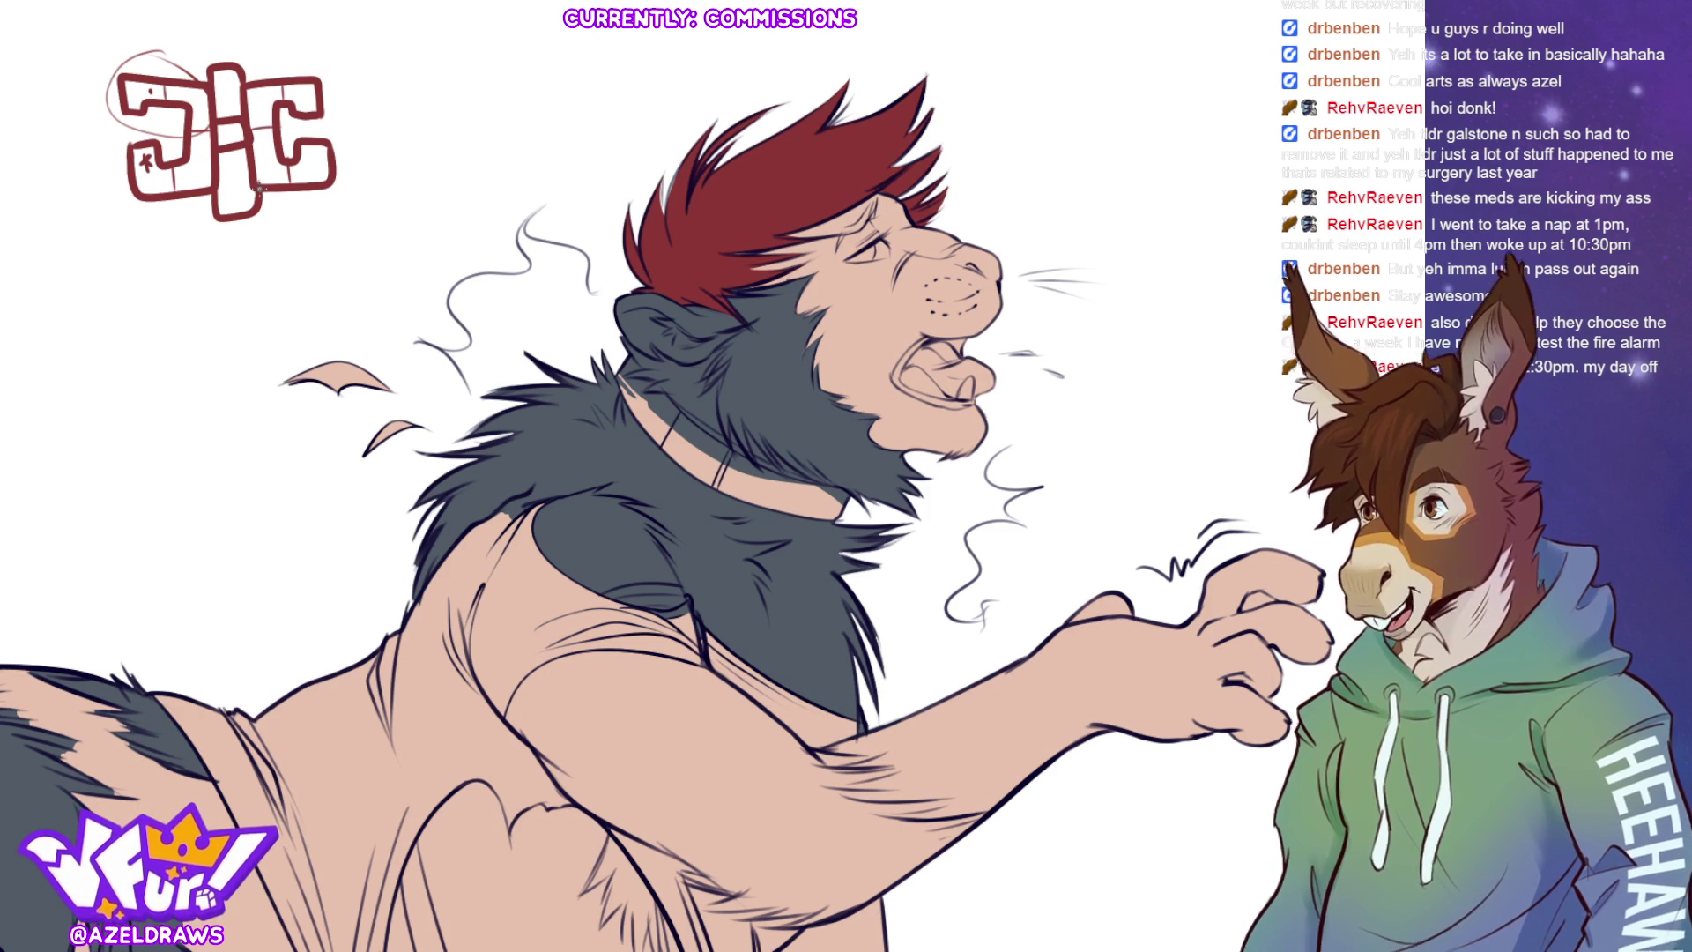
pyautogui.hotkey('ctrl', 'z')
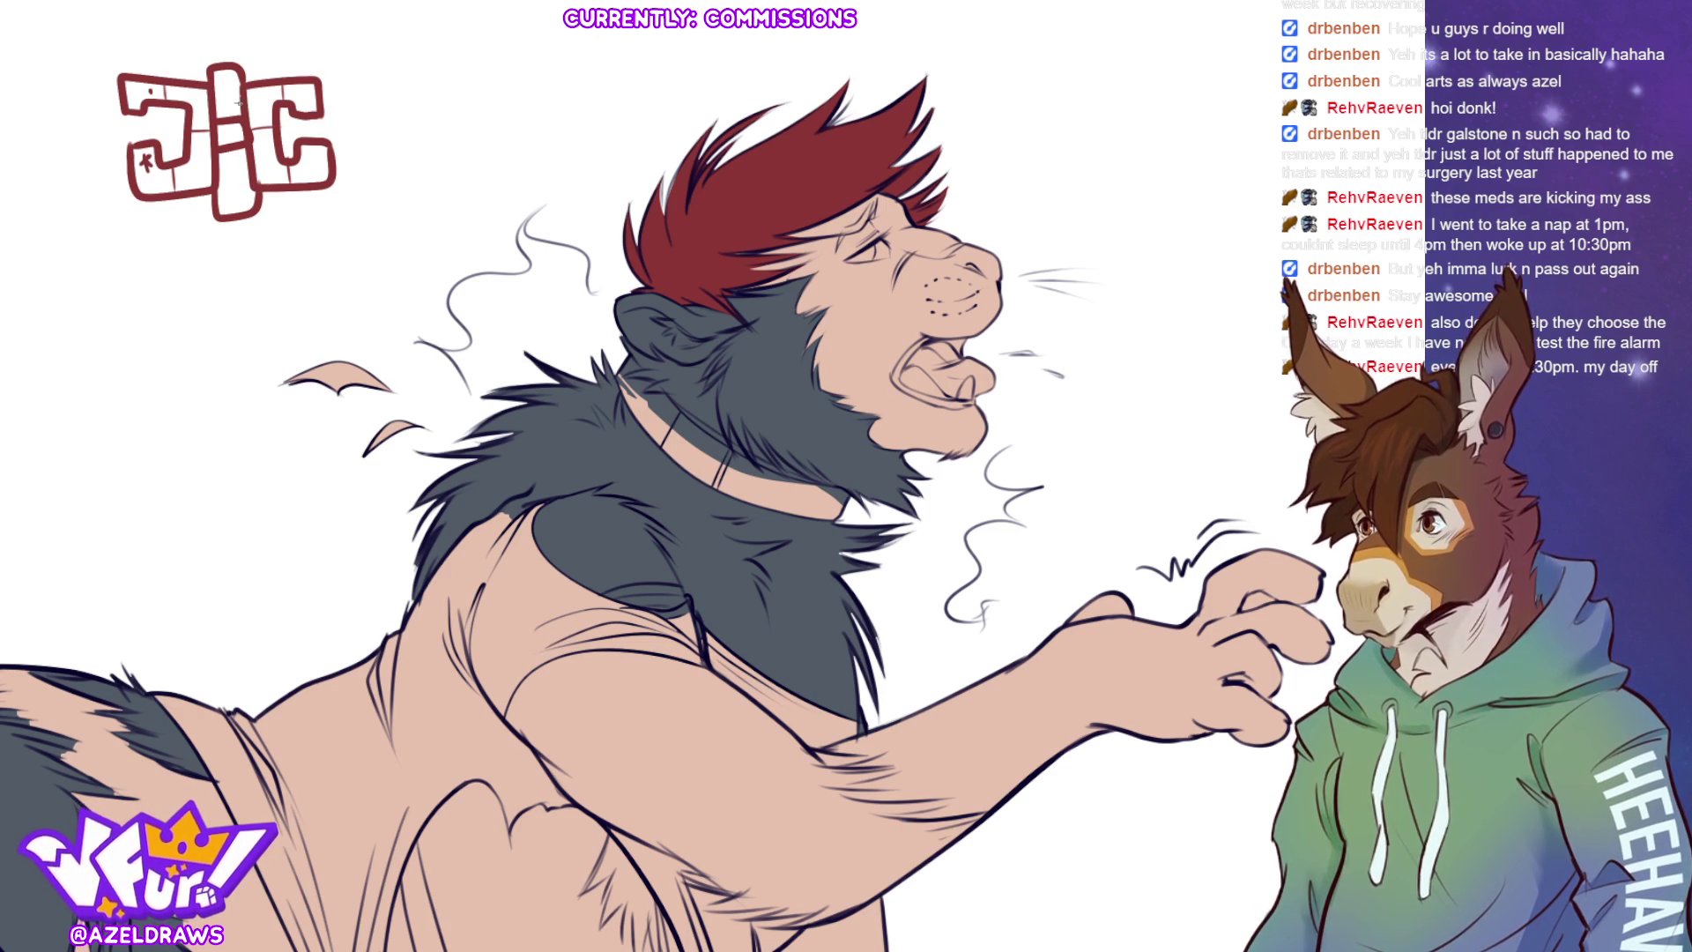
pyautogui.moveTo(121, 229)
pyautogui.mouseDown()
pyautogui.moveTo(357, 88)
pyautogui.moveTo(114, 231)
pyautogui.mouseUp()
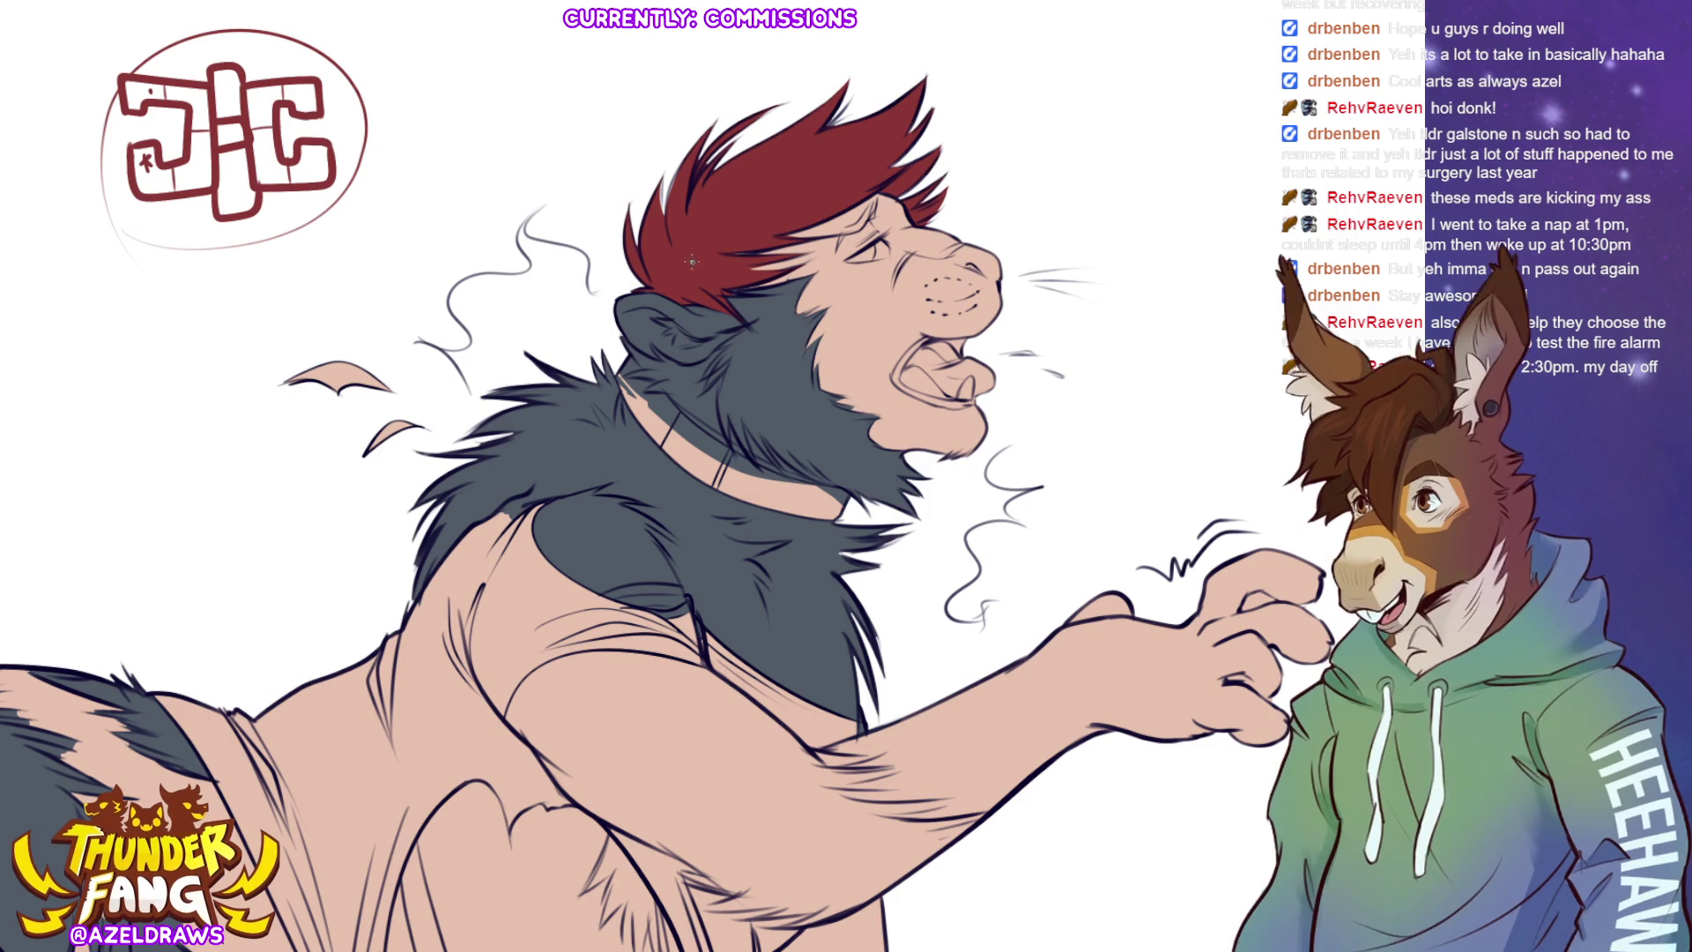
pyautogui.hotkey('ctrl', 'z')
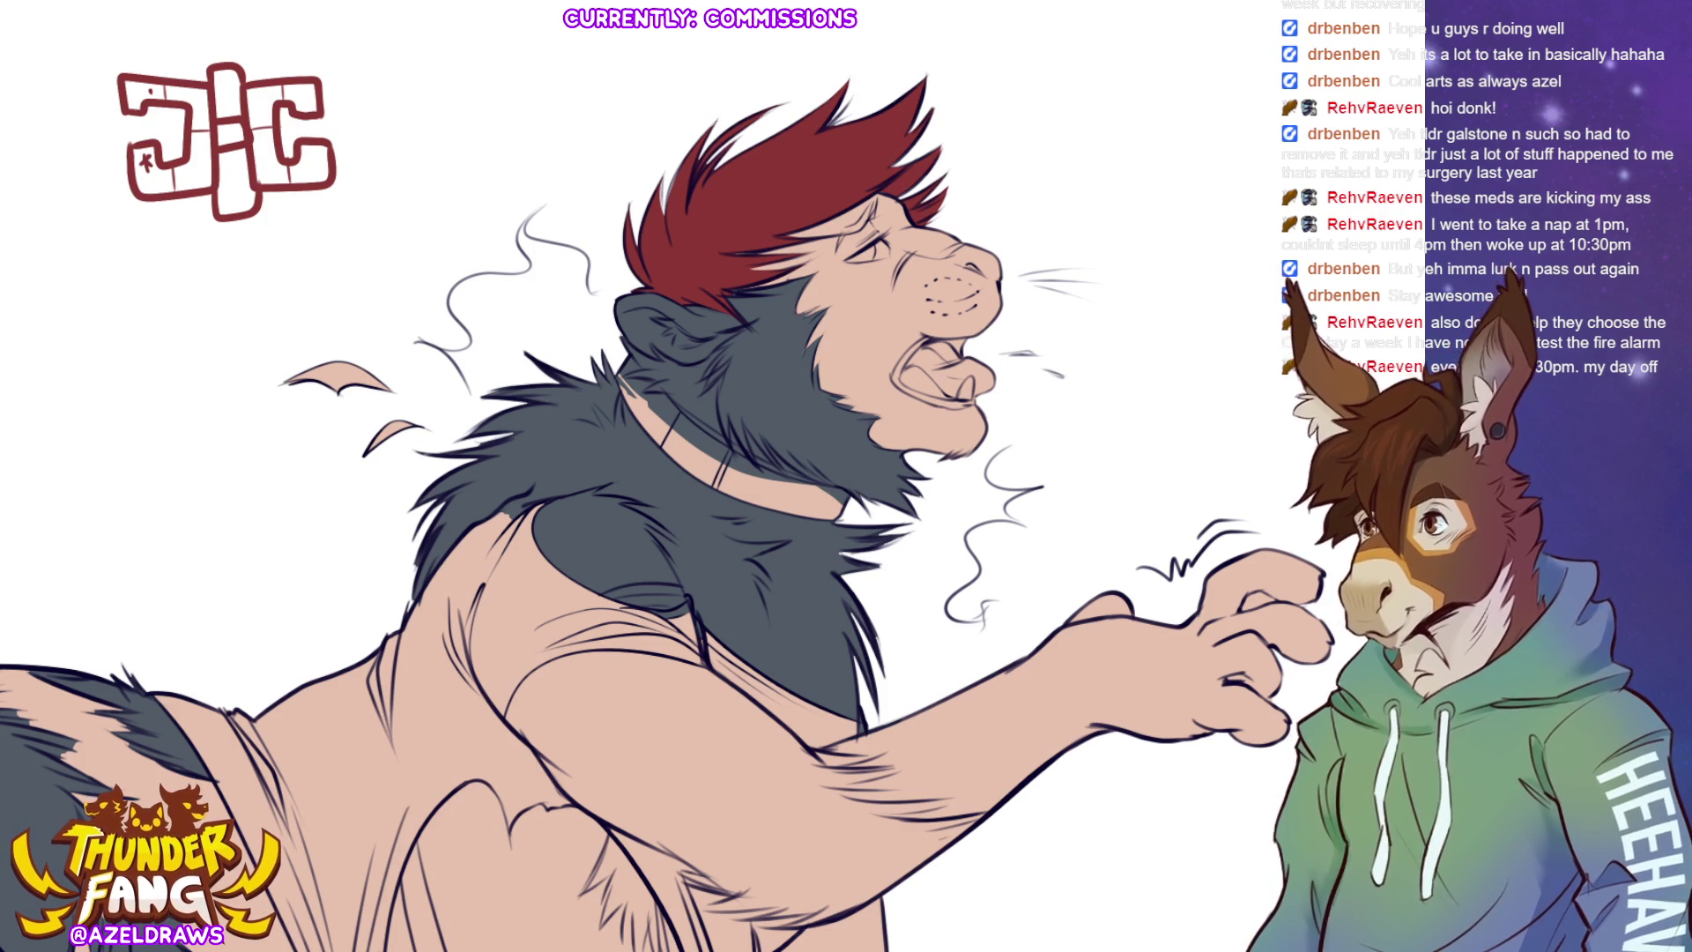
# - Erase the red JiC sketch from the top-left corner and clear the selection
pyautogui.moveTo(256, 19)
pyautogui.mouseDown()
pyautogui.moveTo(307, 252)
pyautogui.moveTo(263, 9)
pyautogui.mouseUp()
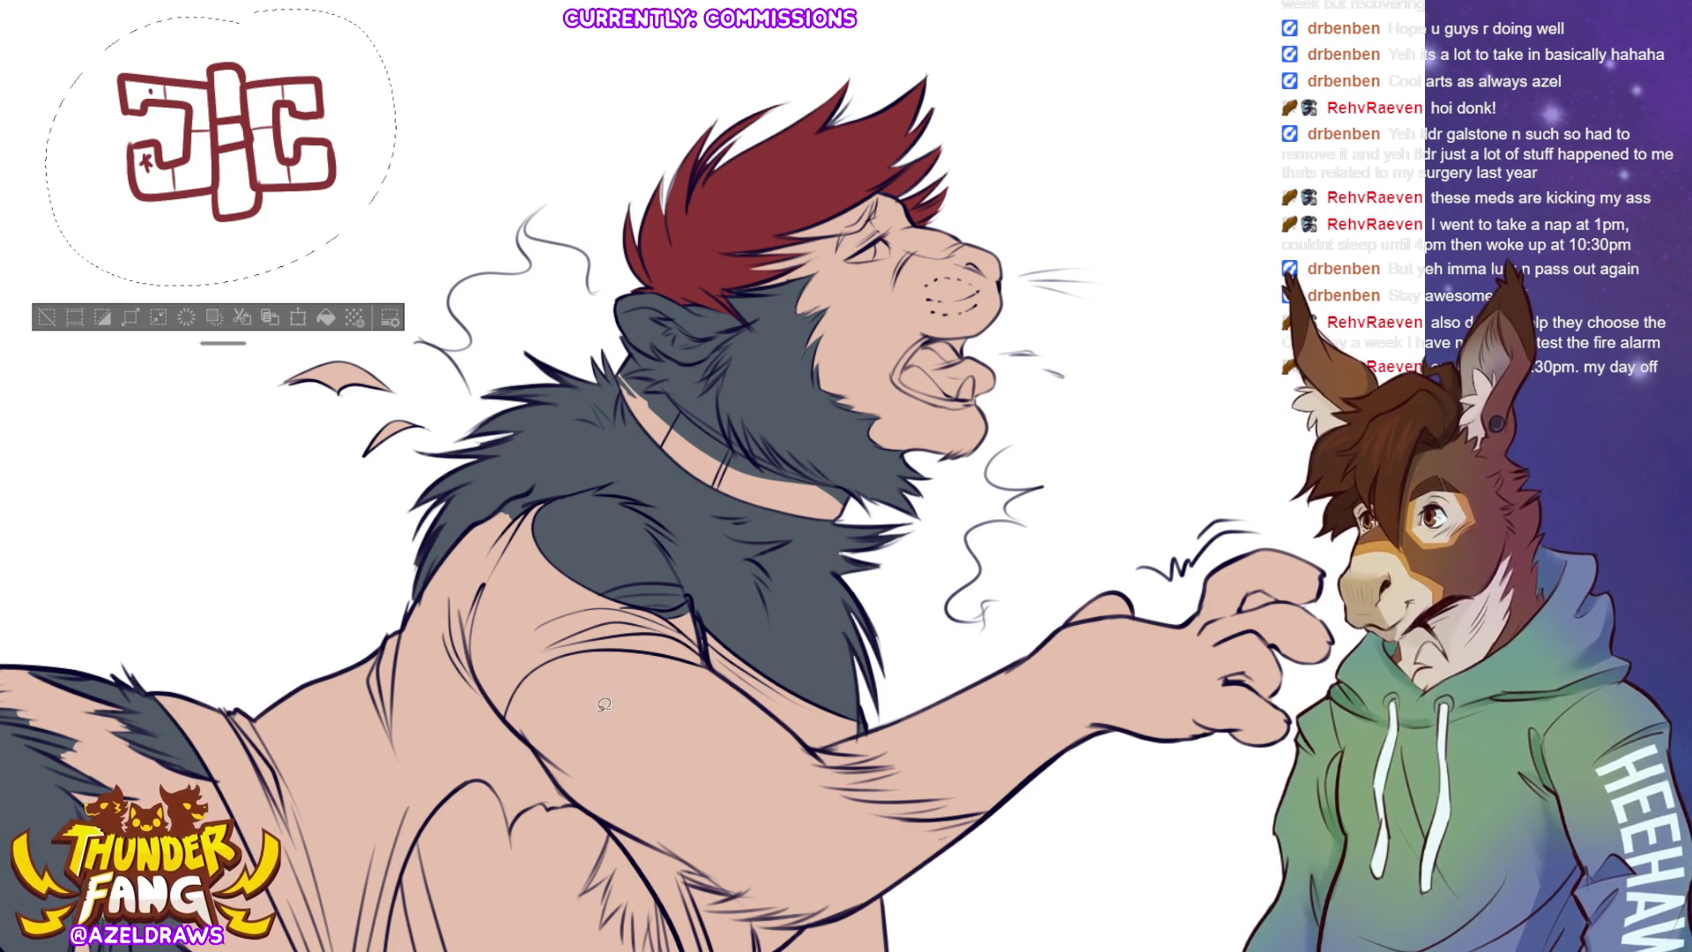
pyautogui.press('Delete')
pyautogui.hotkey('ctrl', 'd')
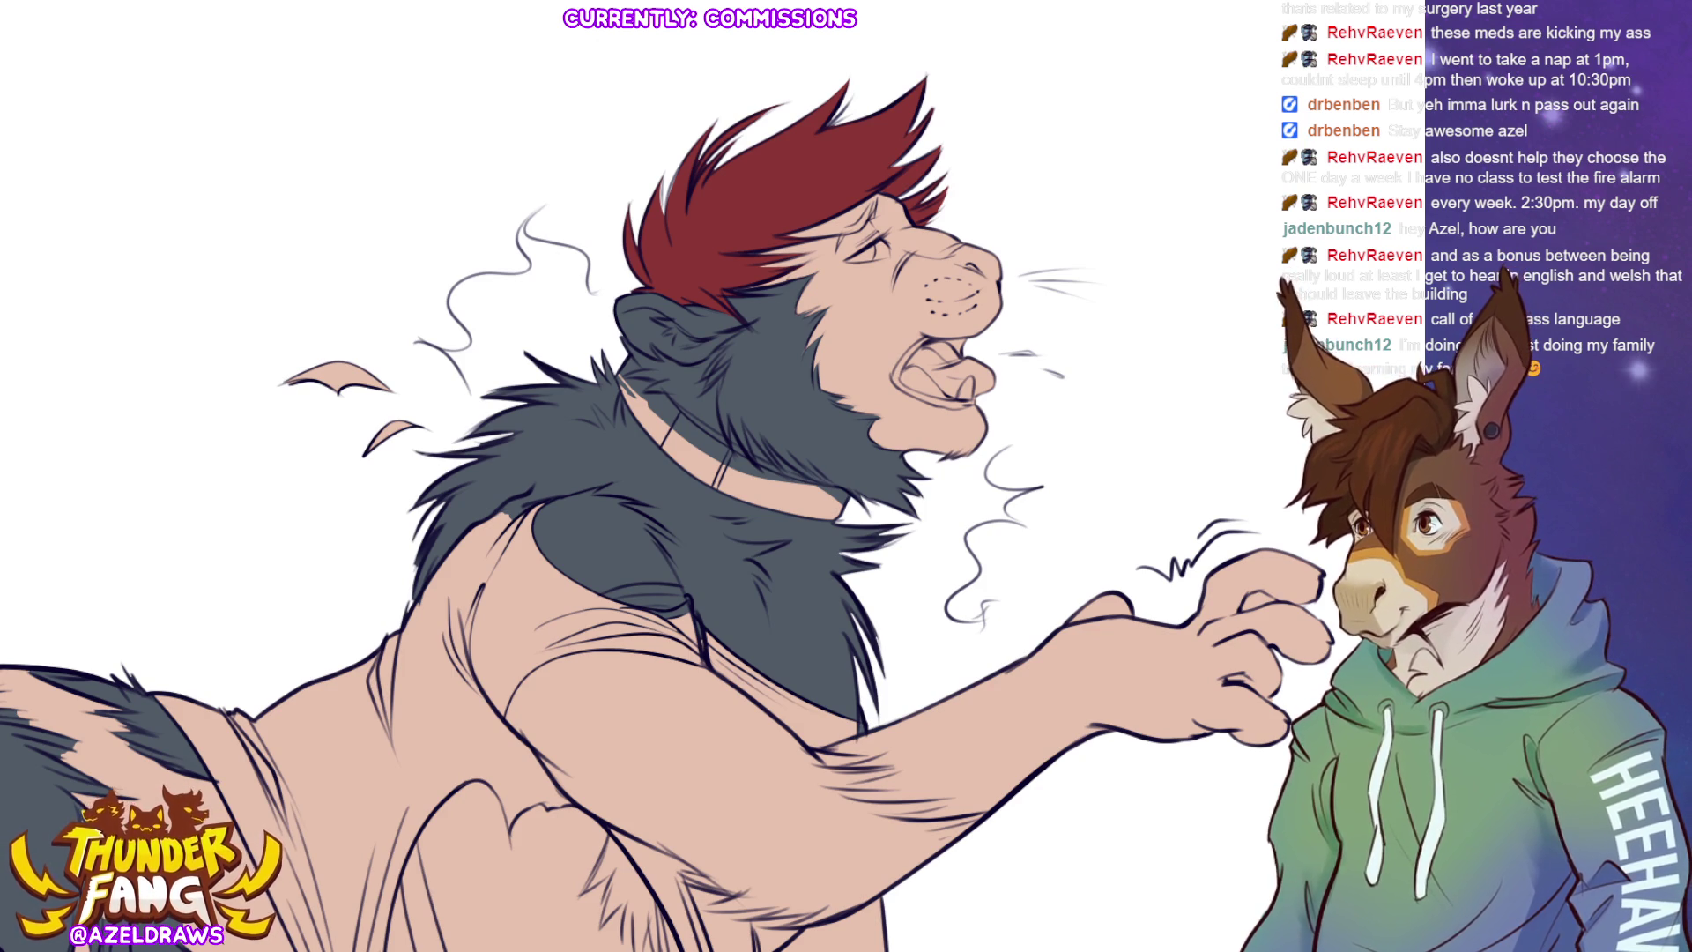
pyautogui.scroll(-3, 634, 475)
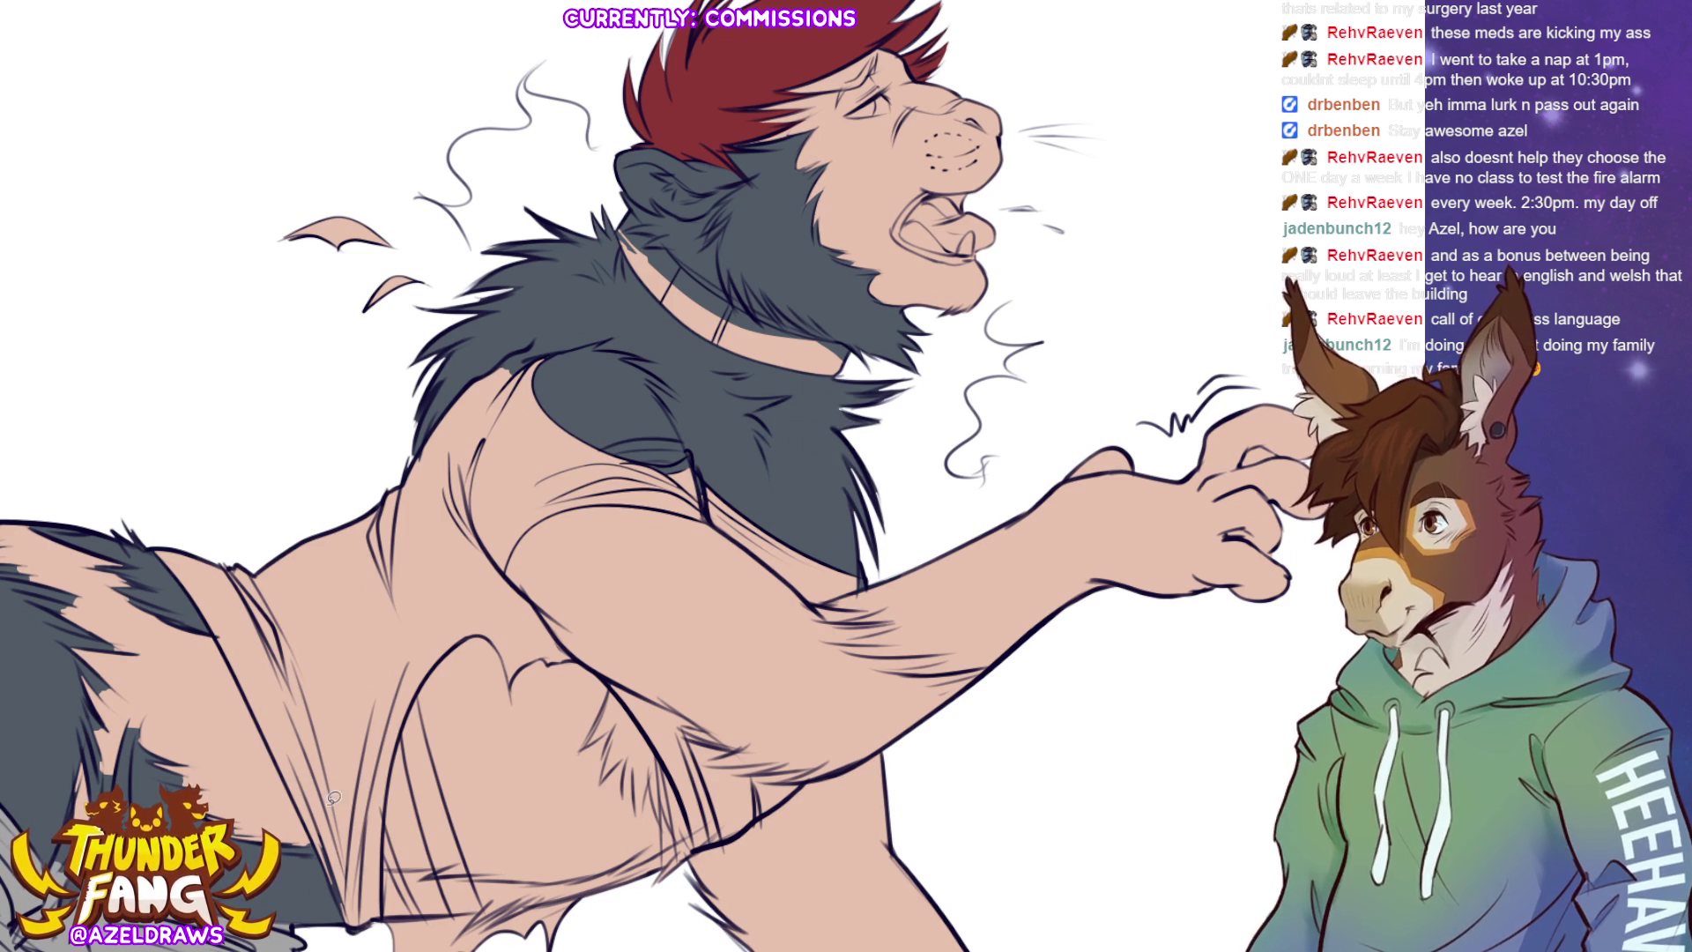
# - Outline the upper arm below the shirt, fit the figure in view, and fill the grey shorts light pink
pyautogui.moveTo(647, 491)
pyautogui.mouseDown()
pyautogui.moveTo(546, 498)
pyautogui.moveTo(533, 639)
pyautogui.moveTo(696, 765)
pyautogui.moveTo(982, 728)
pyautogui.moveTo(918, 621)
pyautogui.moveTo(736, 535)
pyautogui.mouseUp()
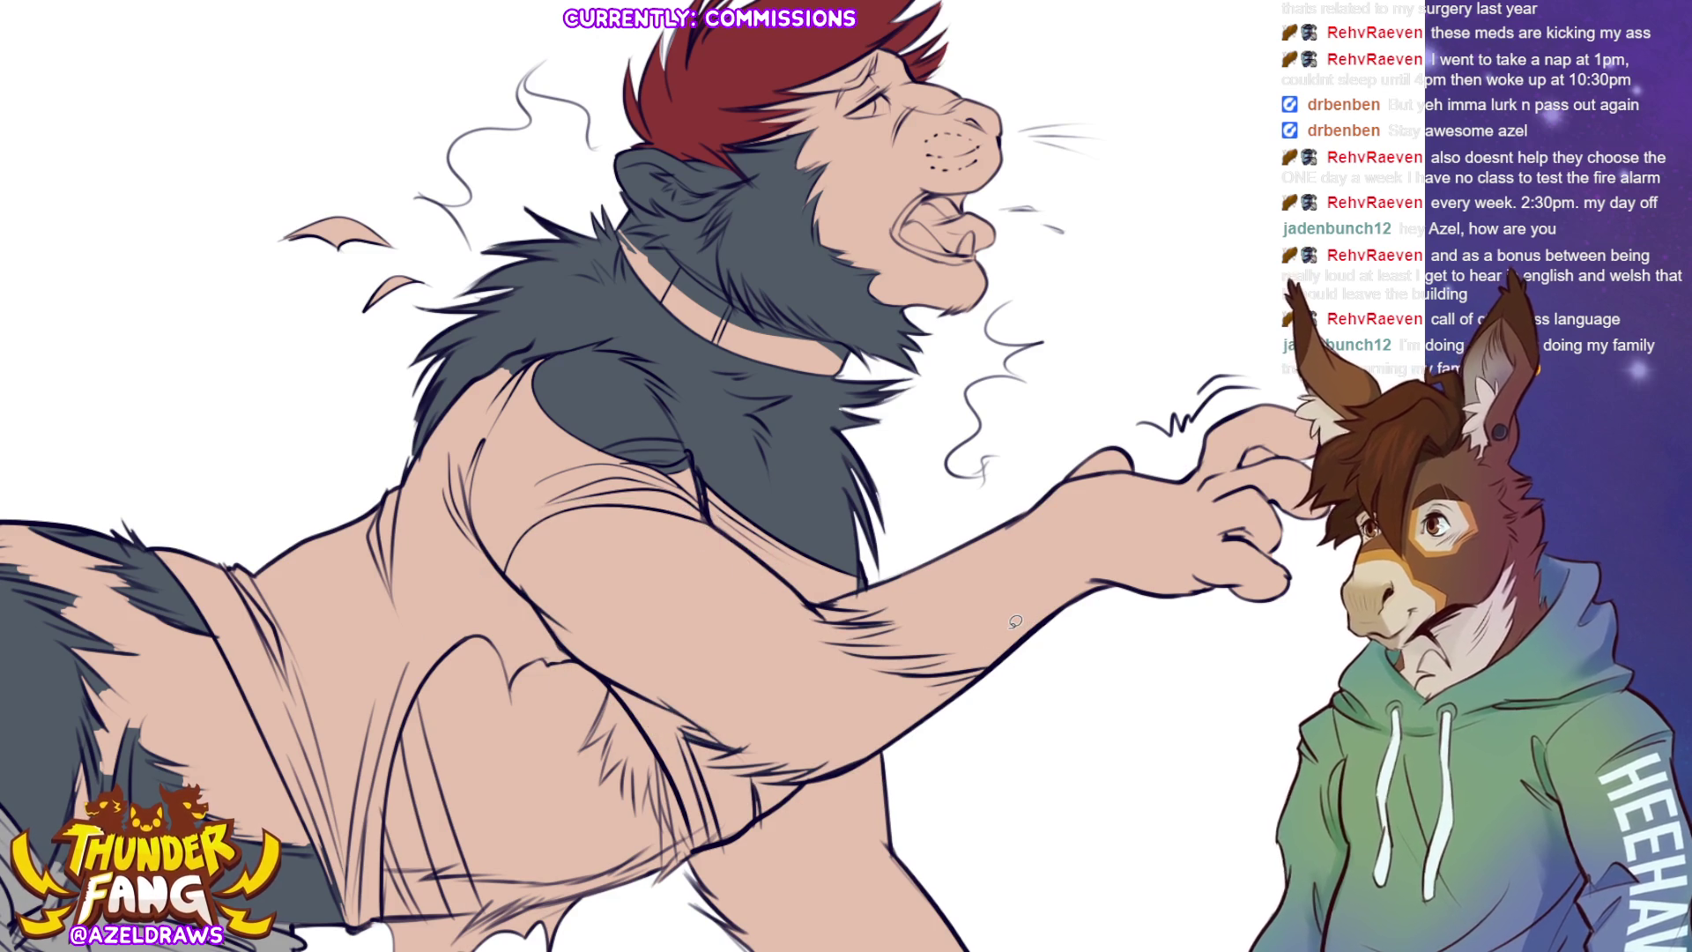
pyautogui.moveTo(762, 542)
pyautogui.mouseDown()
pyautogui.moveTo(691, 493)
pyautogui.moveTo(489, 538)
pyautogui.moveTo(608, 696)
pyautogui.moveTo(679, 749)
pyautogui.moveTo(881, 776)
pyautogui.moveTo(934, 625)
pyautogui.moveTo(775, 511)
pyautogui.mouseUp()
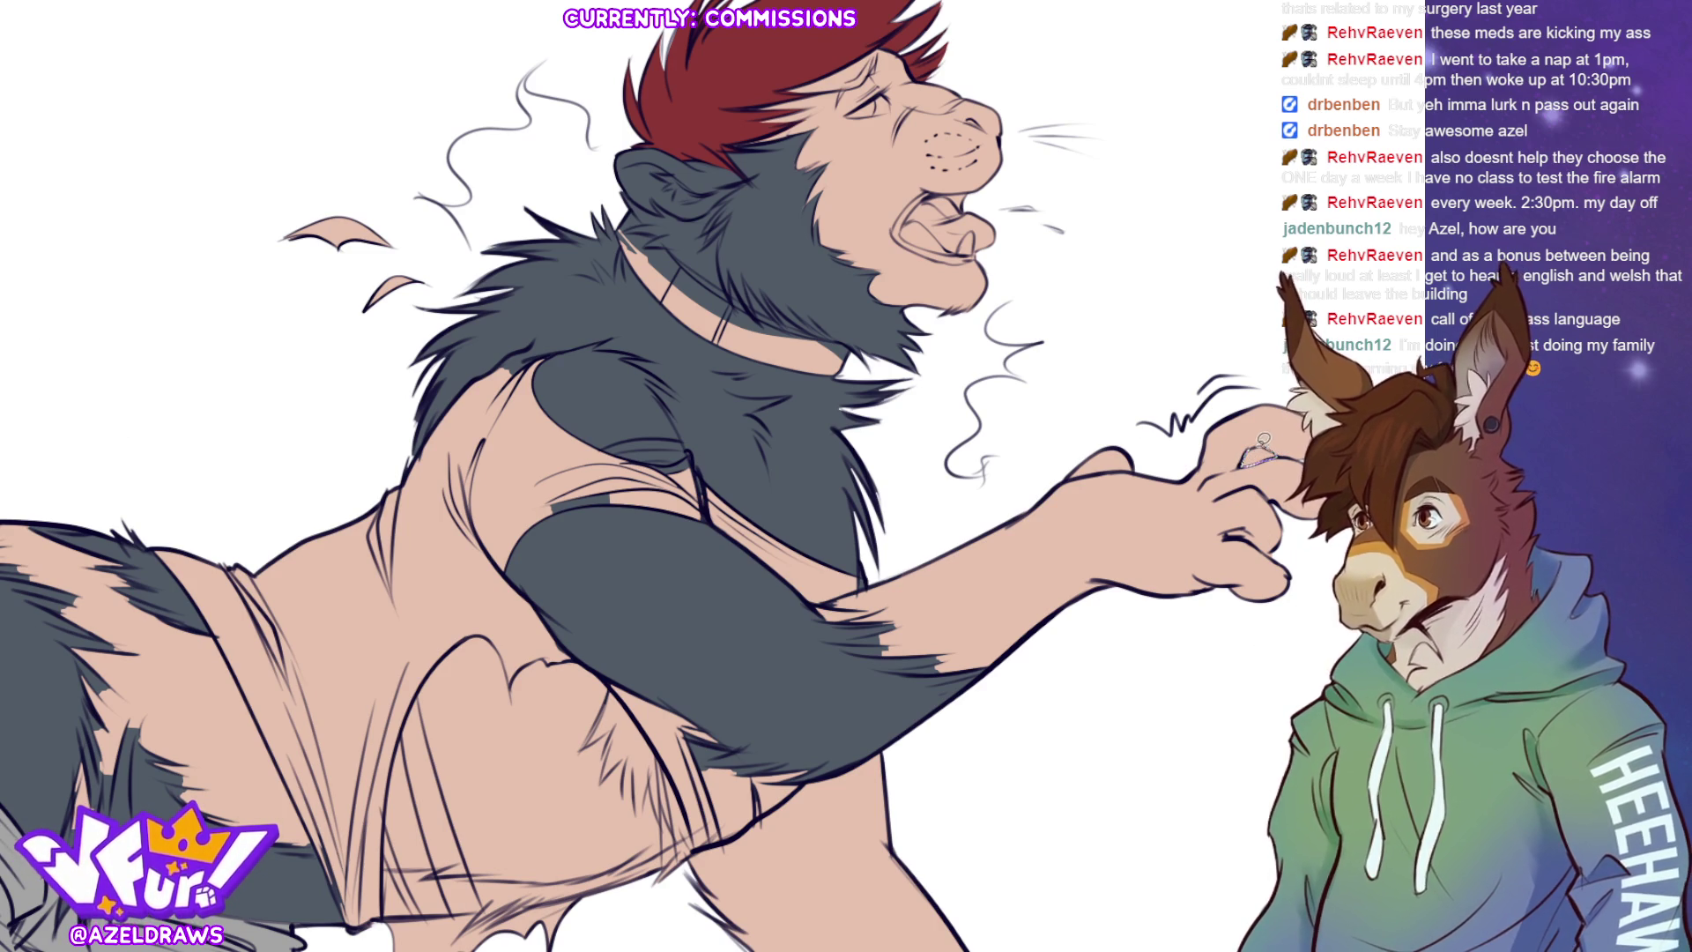
pyautogui.hotkey('ctrl', '0')
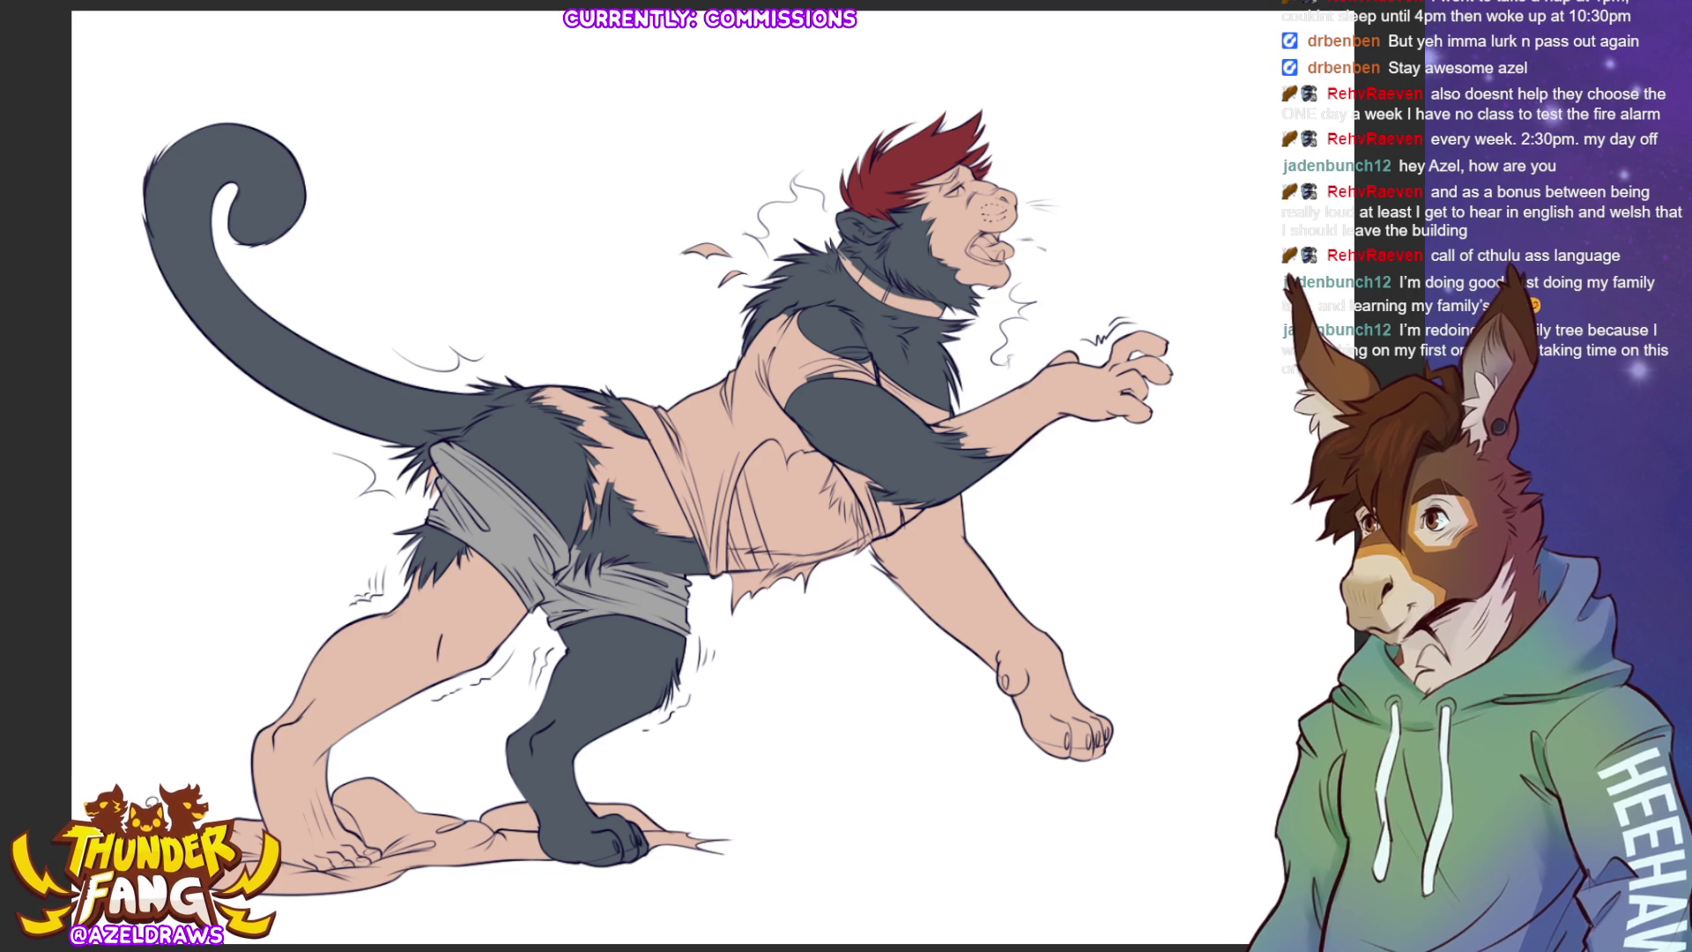
pyautogui.click(542, 511)
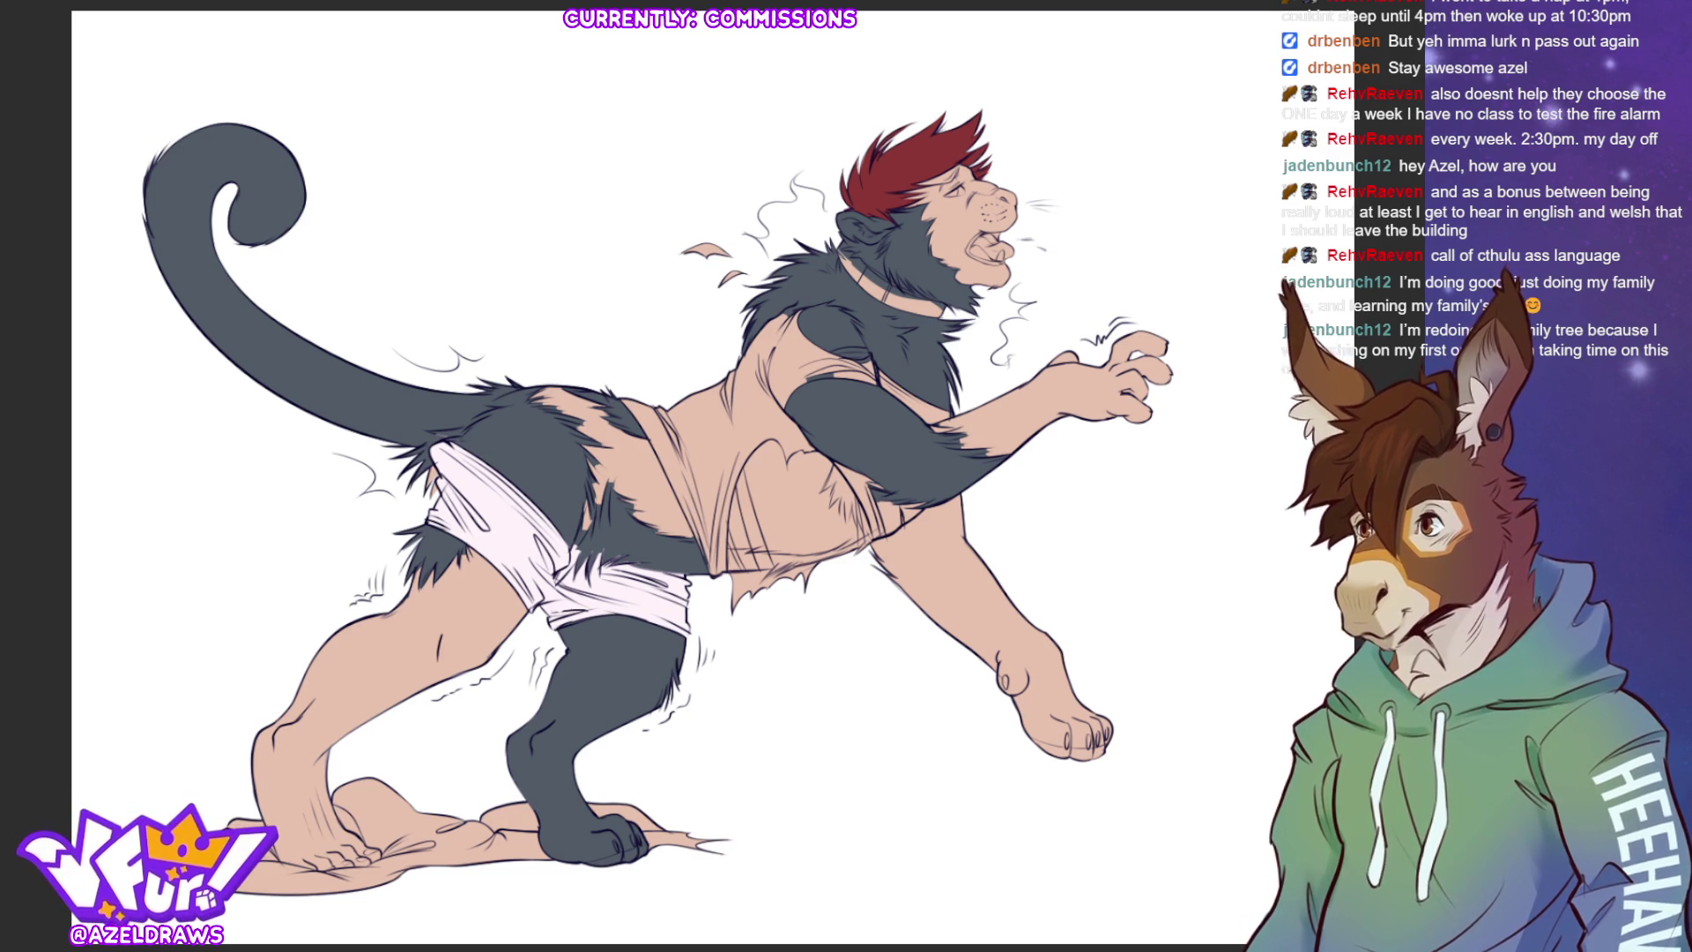
# - Fill the shirt patches on the chest, torso and arm with purple, then lighten them to lavender
pyautogui.moveTo(656, 389)
pyautogui.mouseDown()
pyautogui.moveTo(627, 410)
pyautogui.moveTo(715, 590)
pyautogui.moveTo(740, 494)
pyautogui.moveTo(830, 449)
pyautogui.moveTo(800, 403)
pyautogui.moveTo(881, 391)
pyautogui.moveTo(878, 347)
pyautogui.moveTo(804, 295)
pyautogui.moveTo(621, 387)
pyautogui.mouseUp()
pyautogui.moveTo(832, 458)
pyautogui.mouseDown()
pyautogui.moveTo(879, 545)
pyautogui.moveTo(879, 462)
pyautogui.mouseUp()
pyautogui.moveTo(815, 557)
pyautogui.mouseDown()
pyautogui.moveTo(744, 560)
pyautogui.moveTo(731, 617)
pyautogui.moveTo(837, 548)
pyautogui.mouseUp()
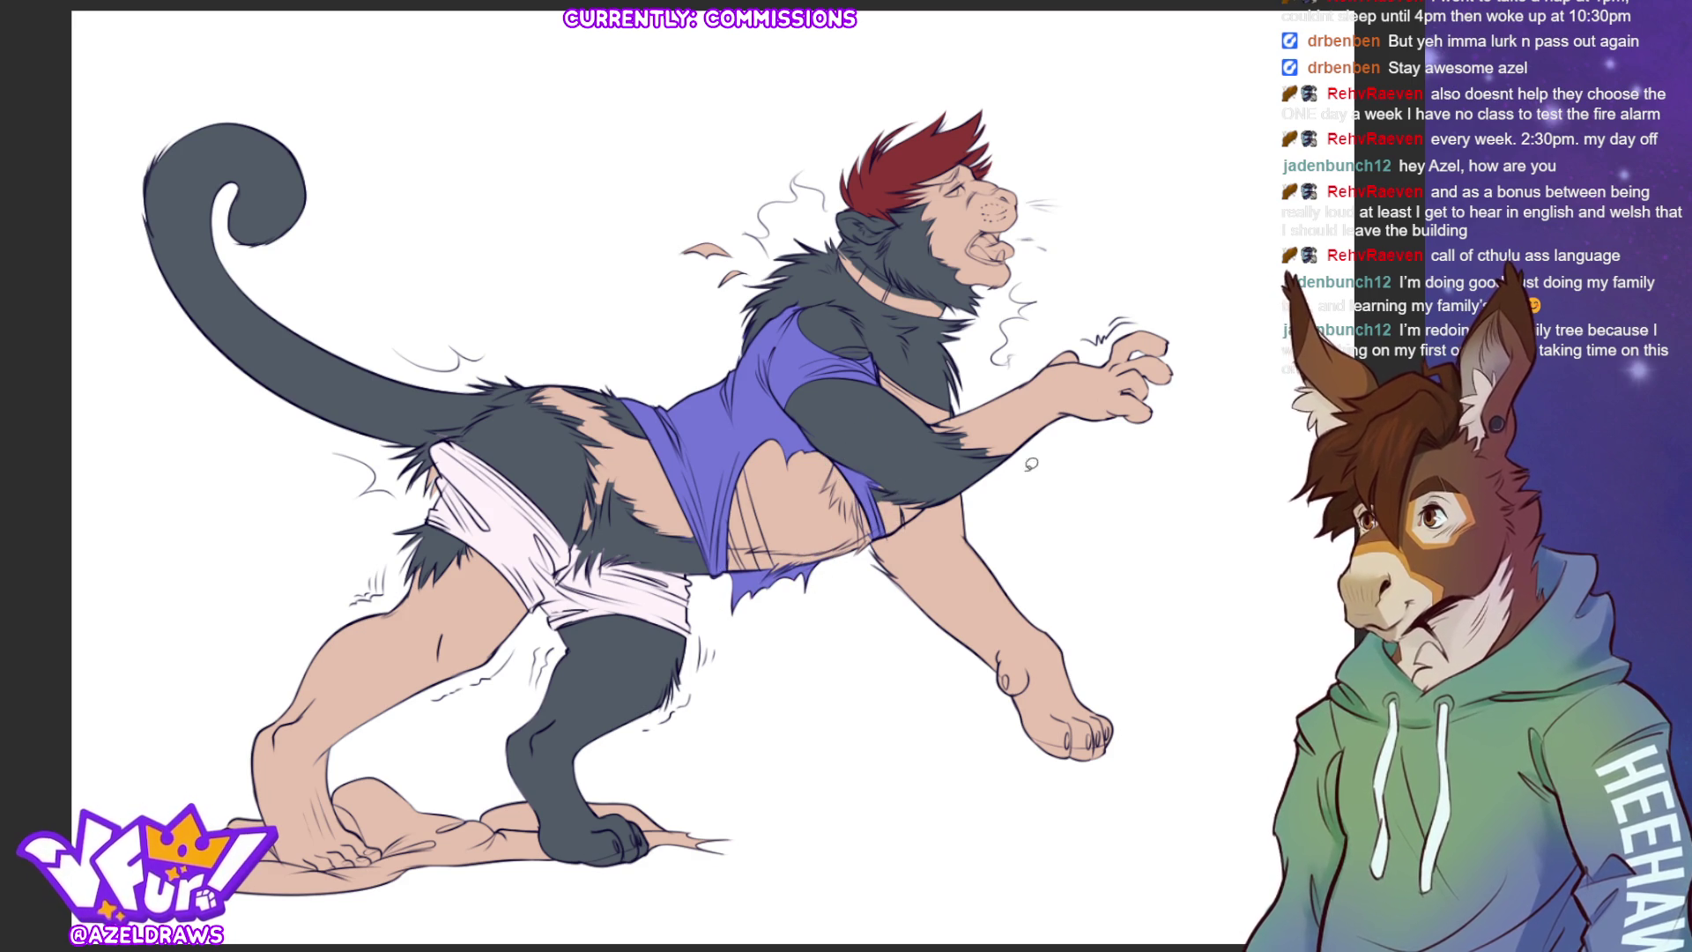
pyautogui.moveTo(892, 480)
pyautogui.mouseDown()
pyautogui.moveTo(870, 500)
pyautogui.moveTo(908, 527)
pyautogui.moveTo(921, 498)
pyautogui.moveTo(890, 494)
pyautogui.mouseUp()
pyautogui.moveTo(881, 361)
pyautogui.mouseDown()
pyautogui.moveTo(921, 426)
pyautogui.moveTo(965, 397)
pyautogui.mouseUp()
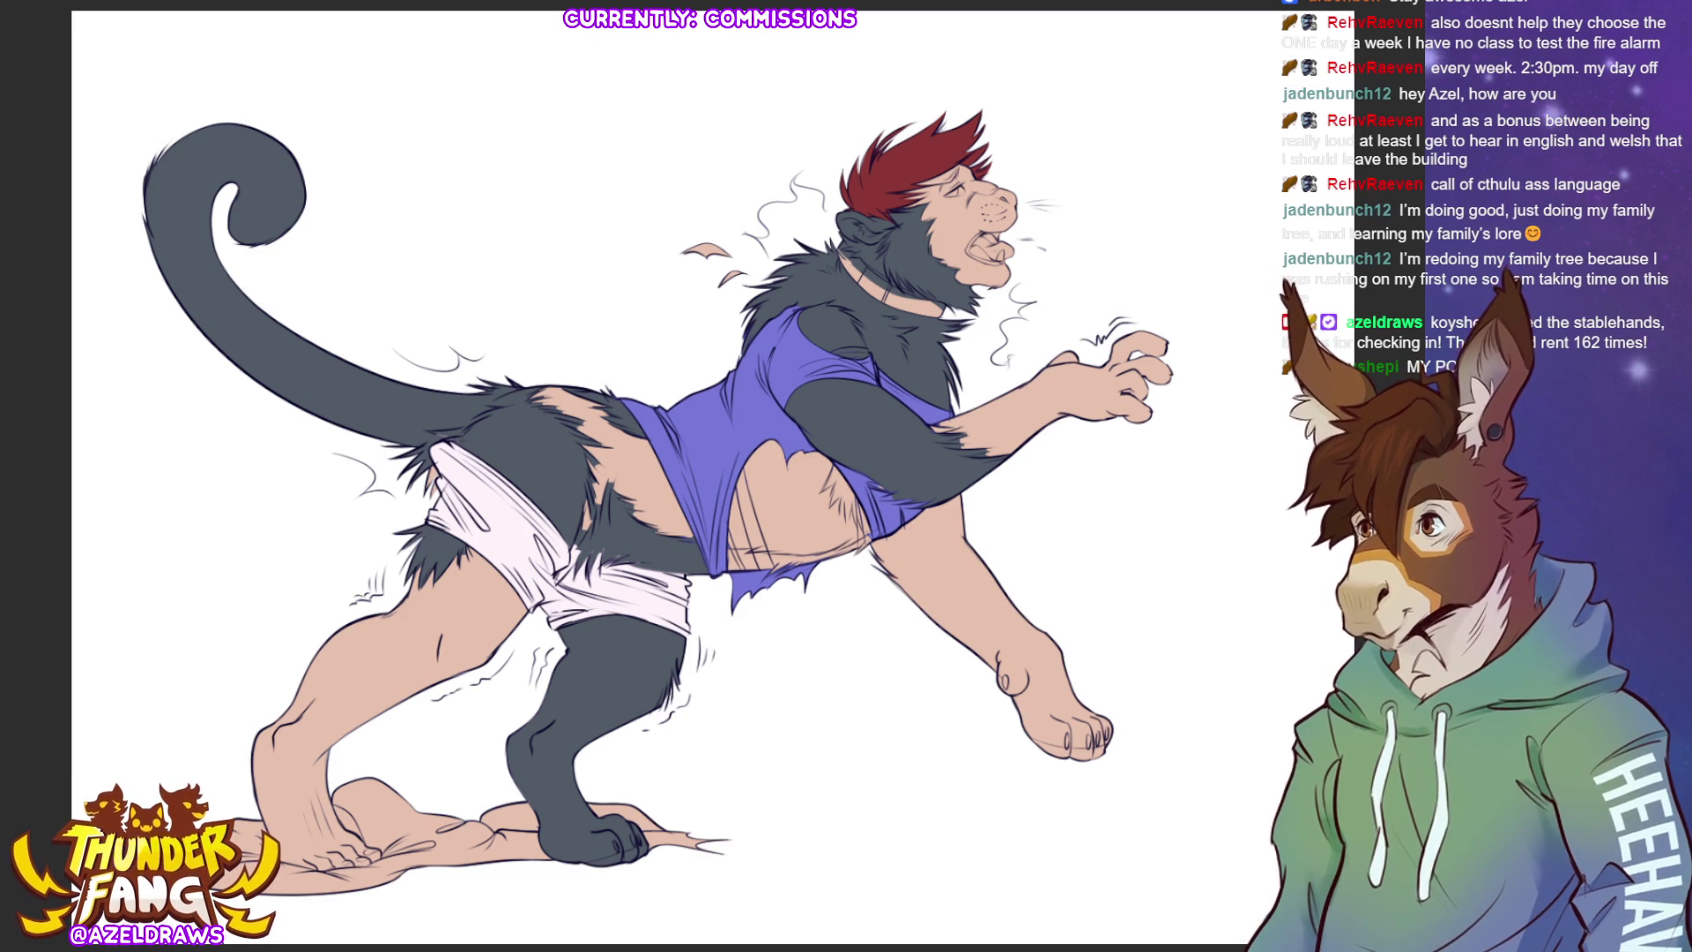
pyautogui.click(680, 428)
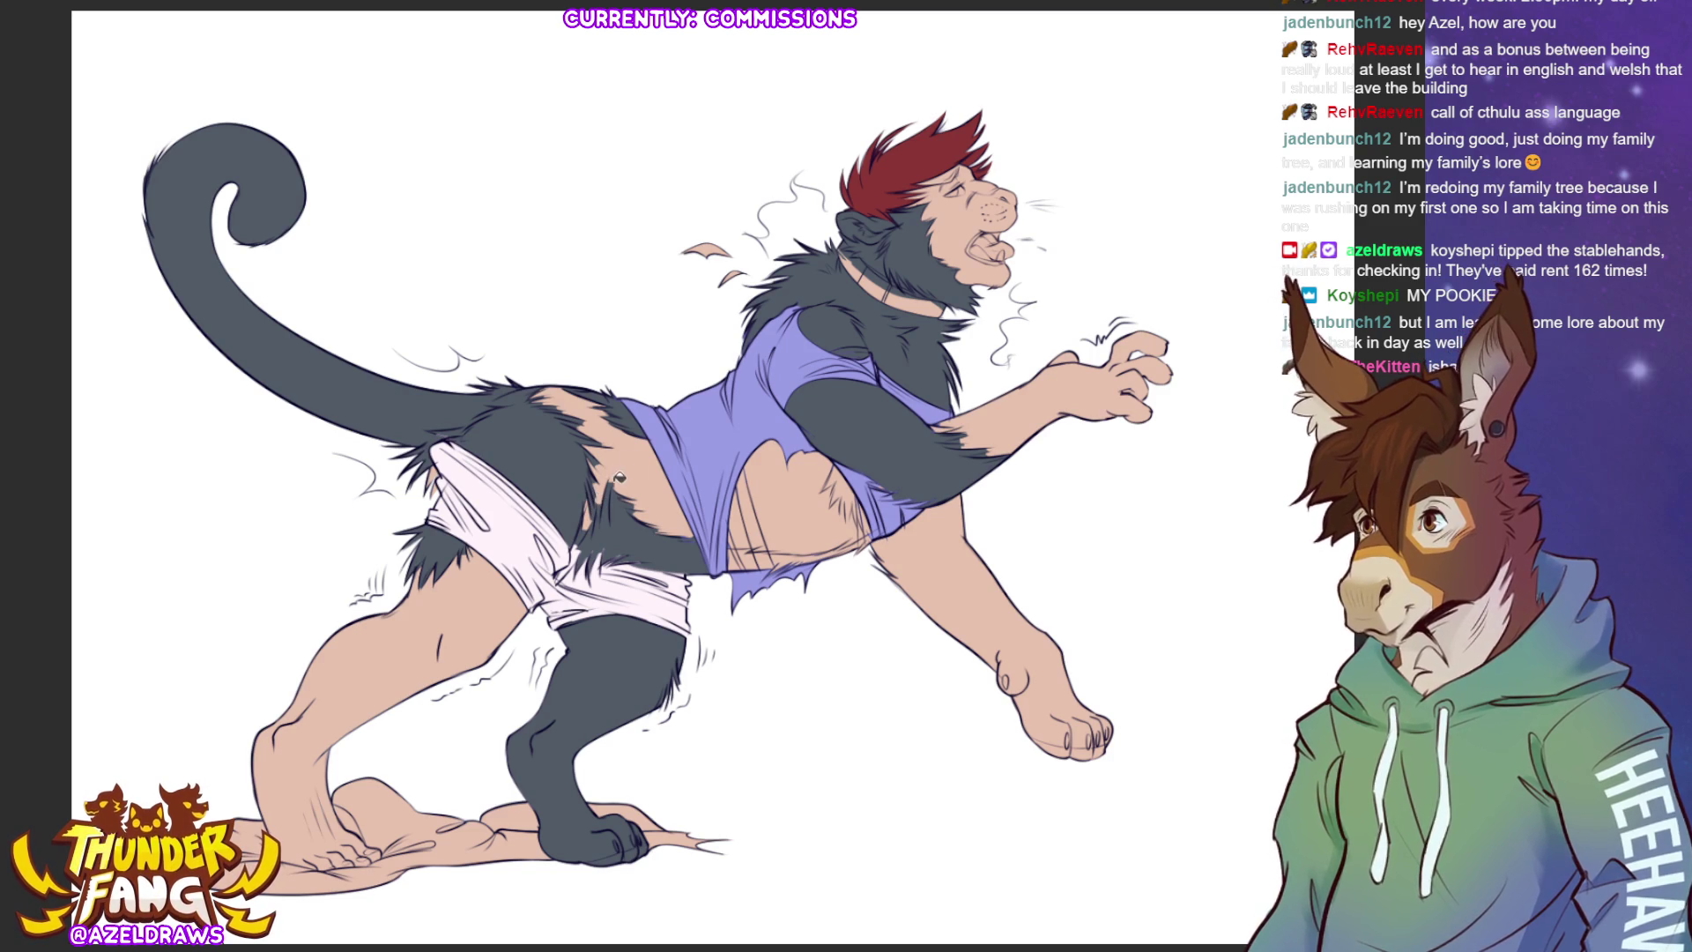
# - Sample the grey fur colour from the tail and extend the grey line under the shirt hem
pyautogui.keyDown('alt'); pyautogui.click(534, 433); pyautogui.keyUp('alt')
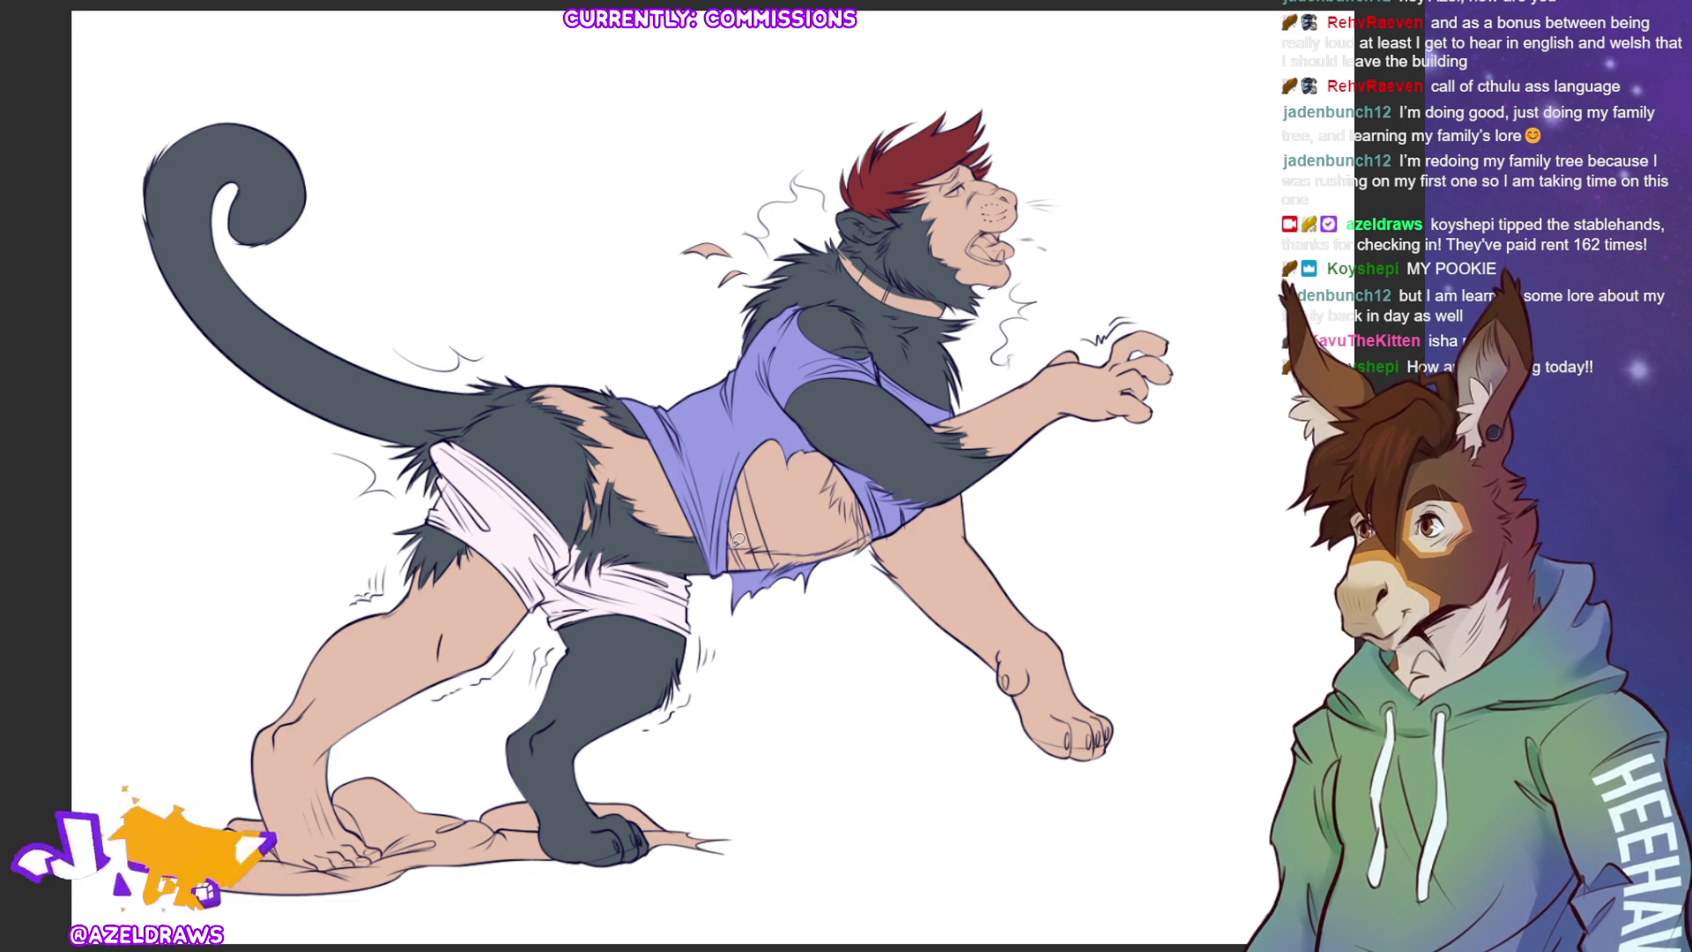
pyautogui.moveTo(753, 544)
pyautogui.mouseDown()
pyautogui.moveTo(804, 551)
pyautogui.moveTo(769, 568)
pyautogui.moveTo(738, 562)
pyautogui.moveTo(865, 536)
pyautogui.moveTo(811, 557)
pyautogui.moveTo(849, 546)
pyautogui.moveTo(833, 555)
pyautogui.moveTo(880, 529)
pyautogui.moveTo(824, 558)
pyautogui.mouseUp()
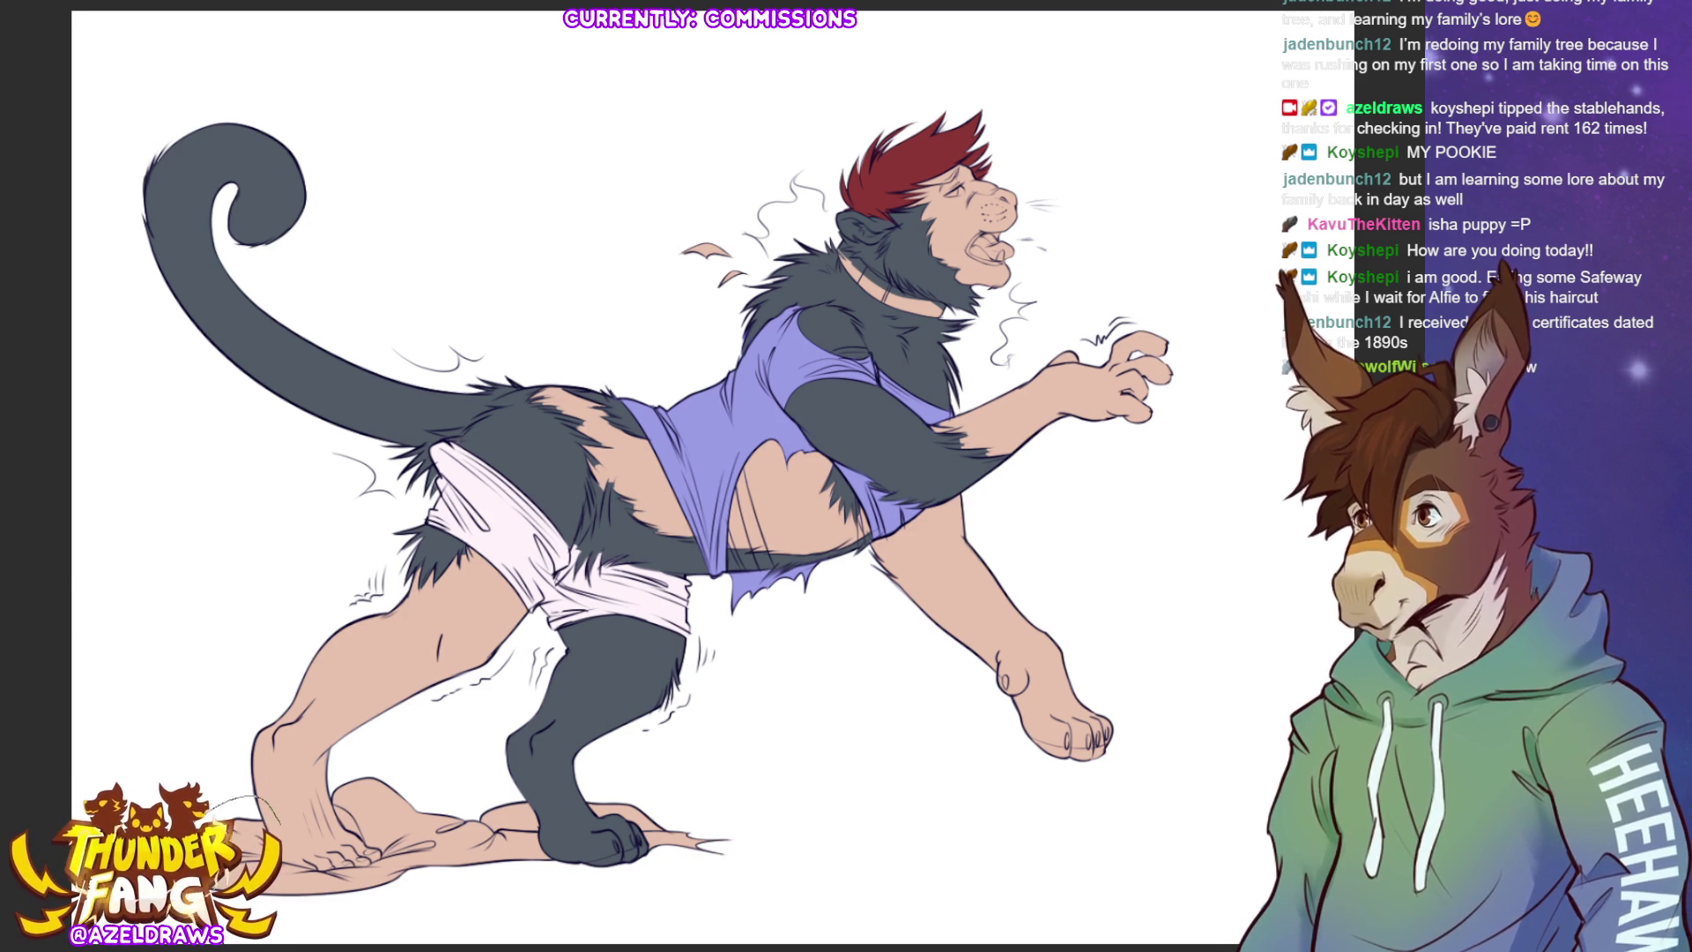
# - Trace a cloth shape around the werewolf's hind foot
pyautogui.moveTo(331, 917)
pyautogui.mouseDown()
pyautogui.moveTo(564, 881)
pyautogui.moveTo(548, 806)
pyautogui.moveTo(407, 775)
pyautogui.moveTo(326, 788)
pyautogui.moveTo(345, 846)
pyautogui.mouseUp()
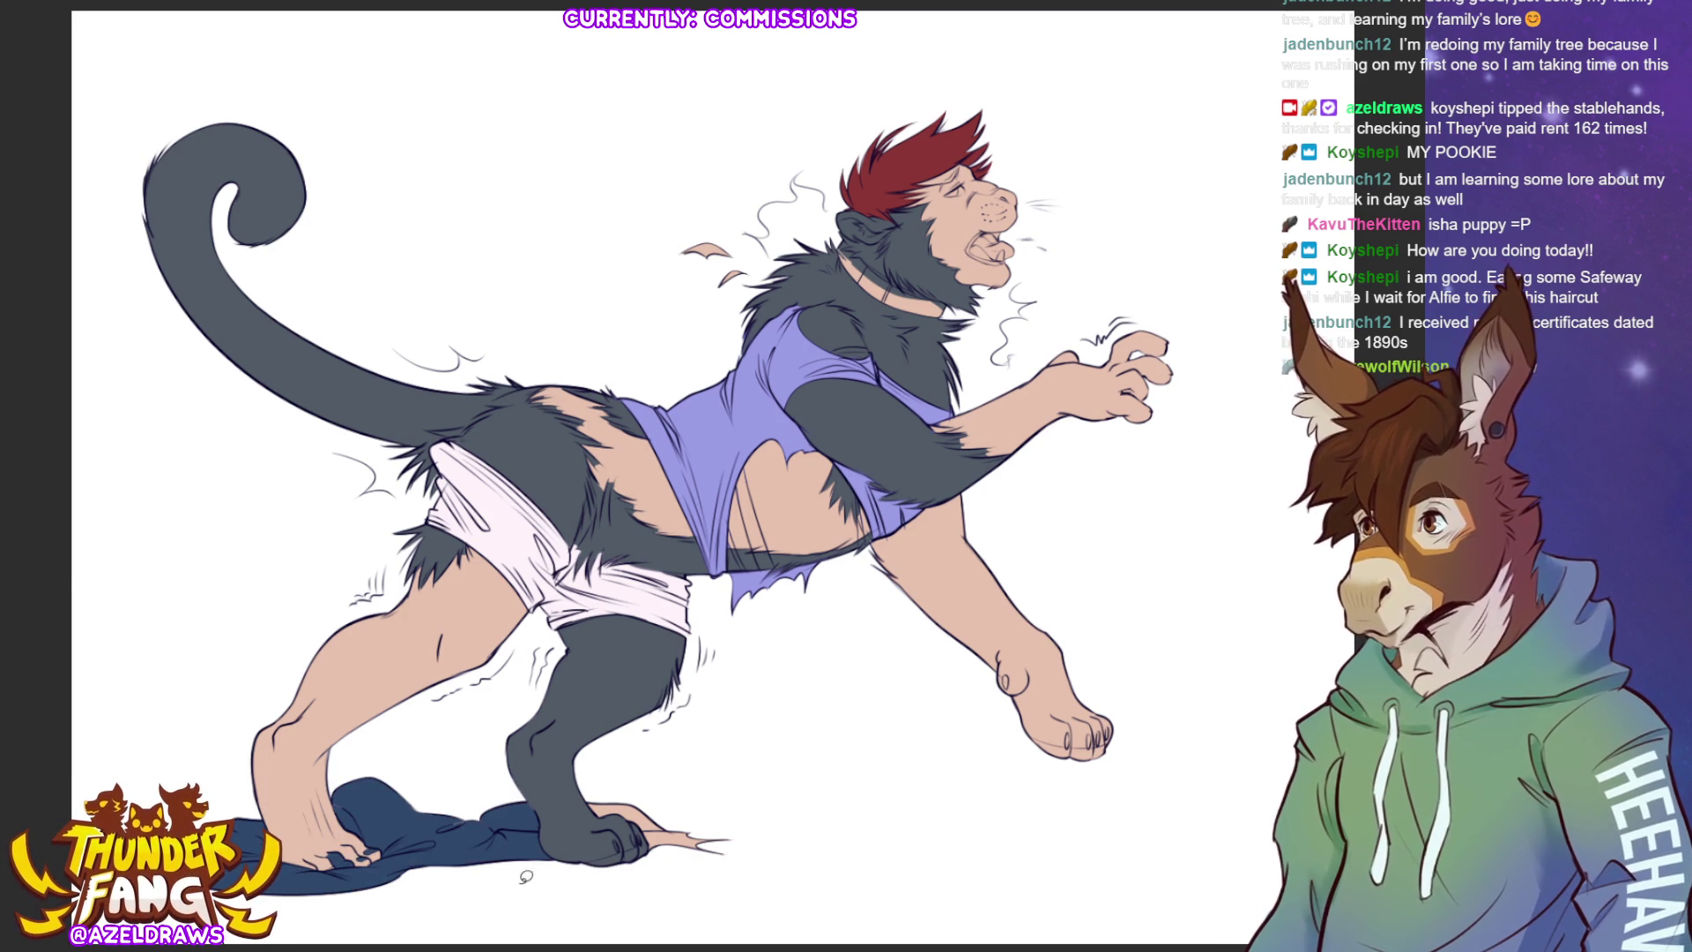
# - Fill a dark blue cloth scrap under the front paw
pyautogui.moveTo(628, 783)
pyautogui.mouseDown()
pyautogui.moveTo(589, 789)
pyautogui.moveTo(643, 828)
pyautogui.moveTo(744, 848)
pyautogui.mouseUp()
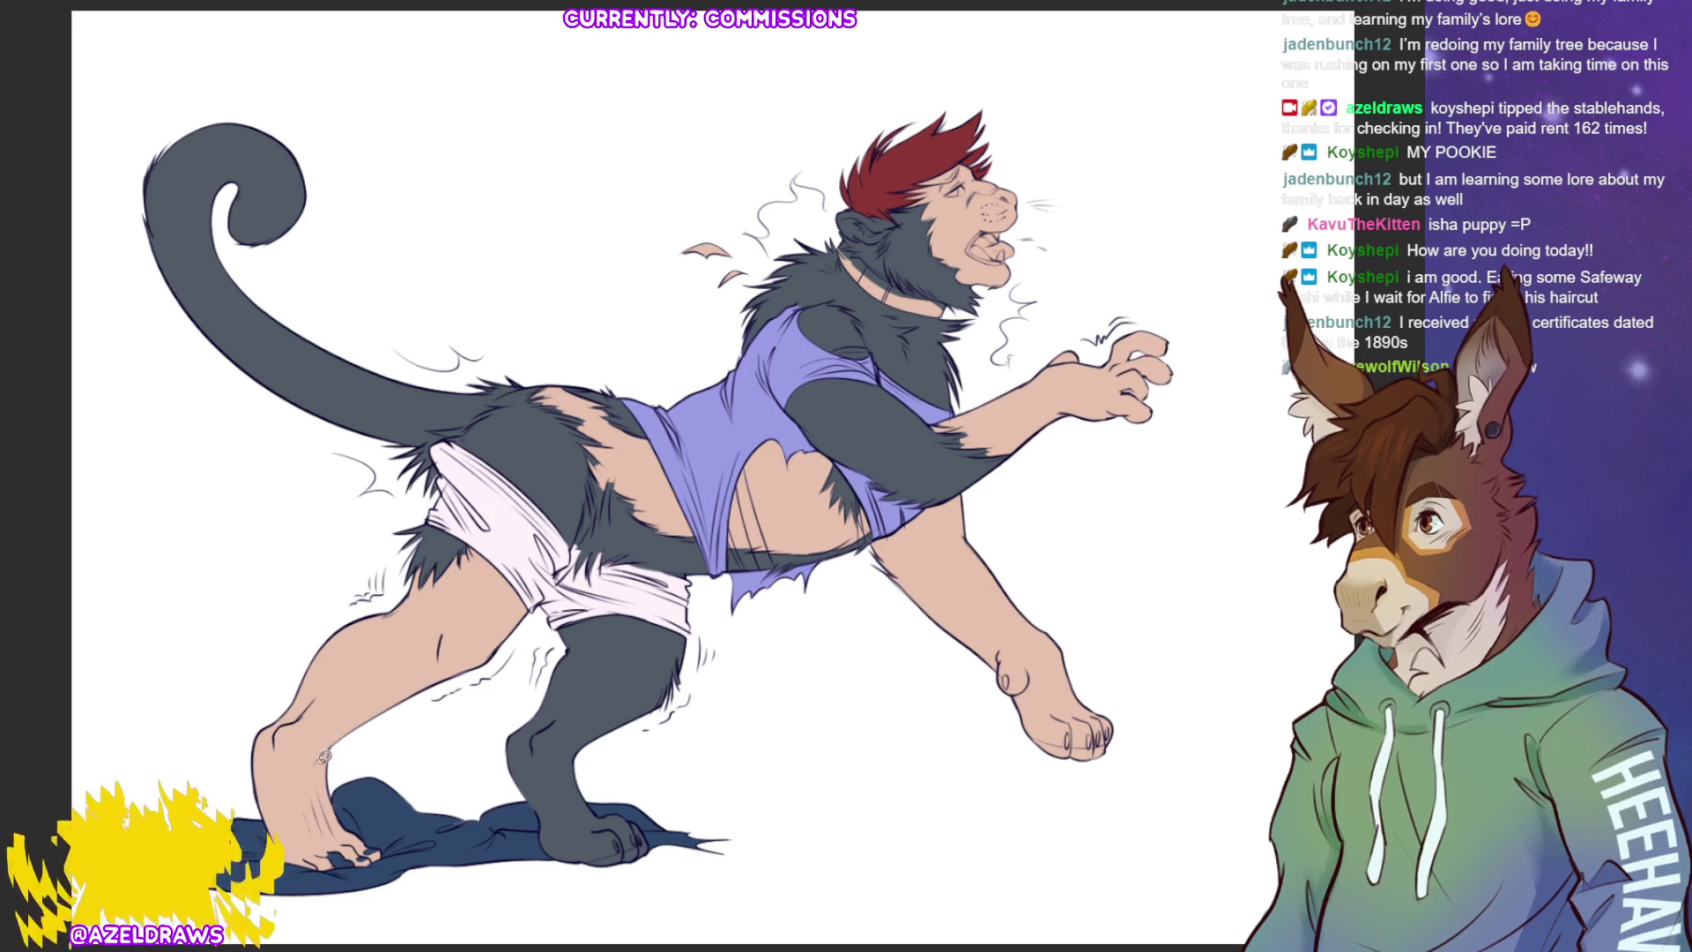
pyautogui.scroll(3, 784, 179)
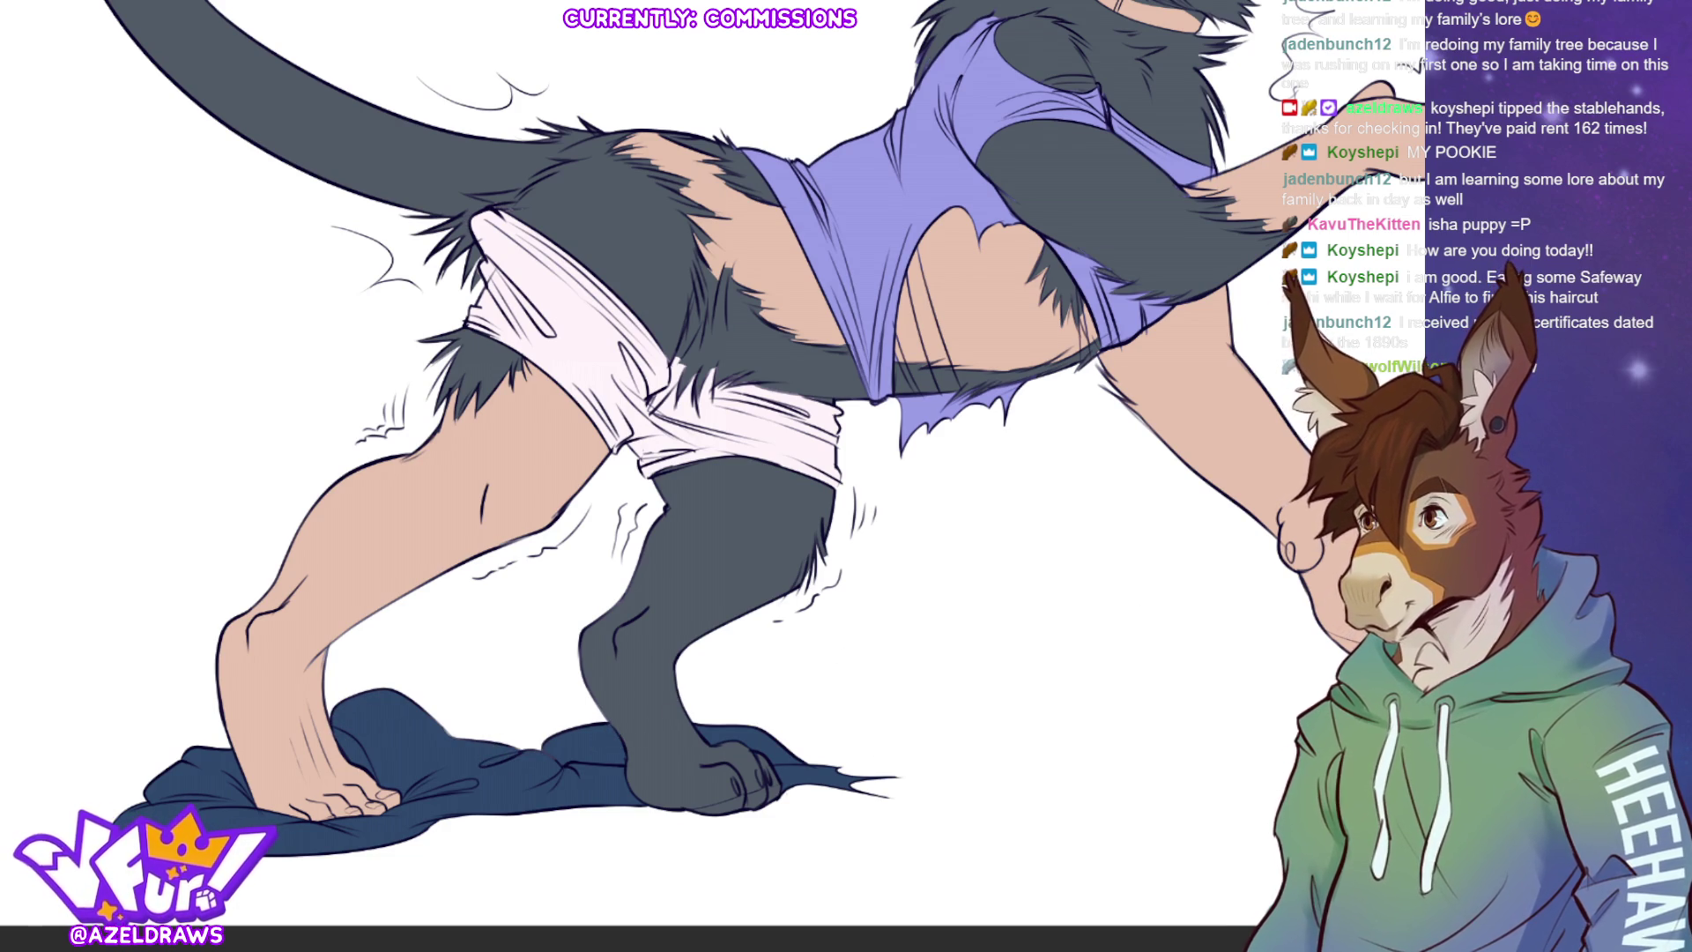
# - Fit the whole character in the window, then zoom in on the head and shoulders
pyautogui.hotkey('ctrl', '0')
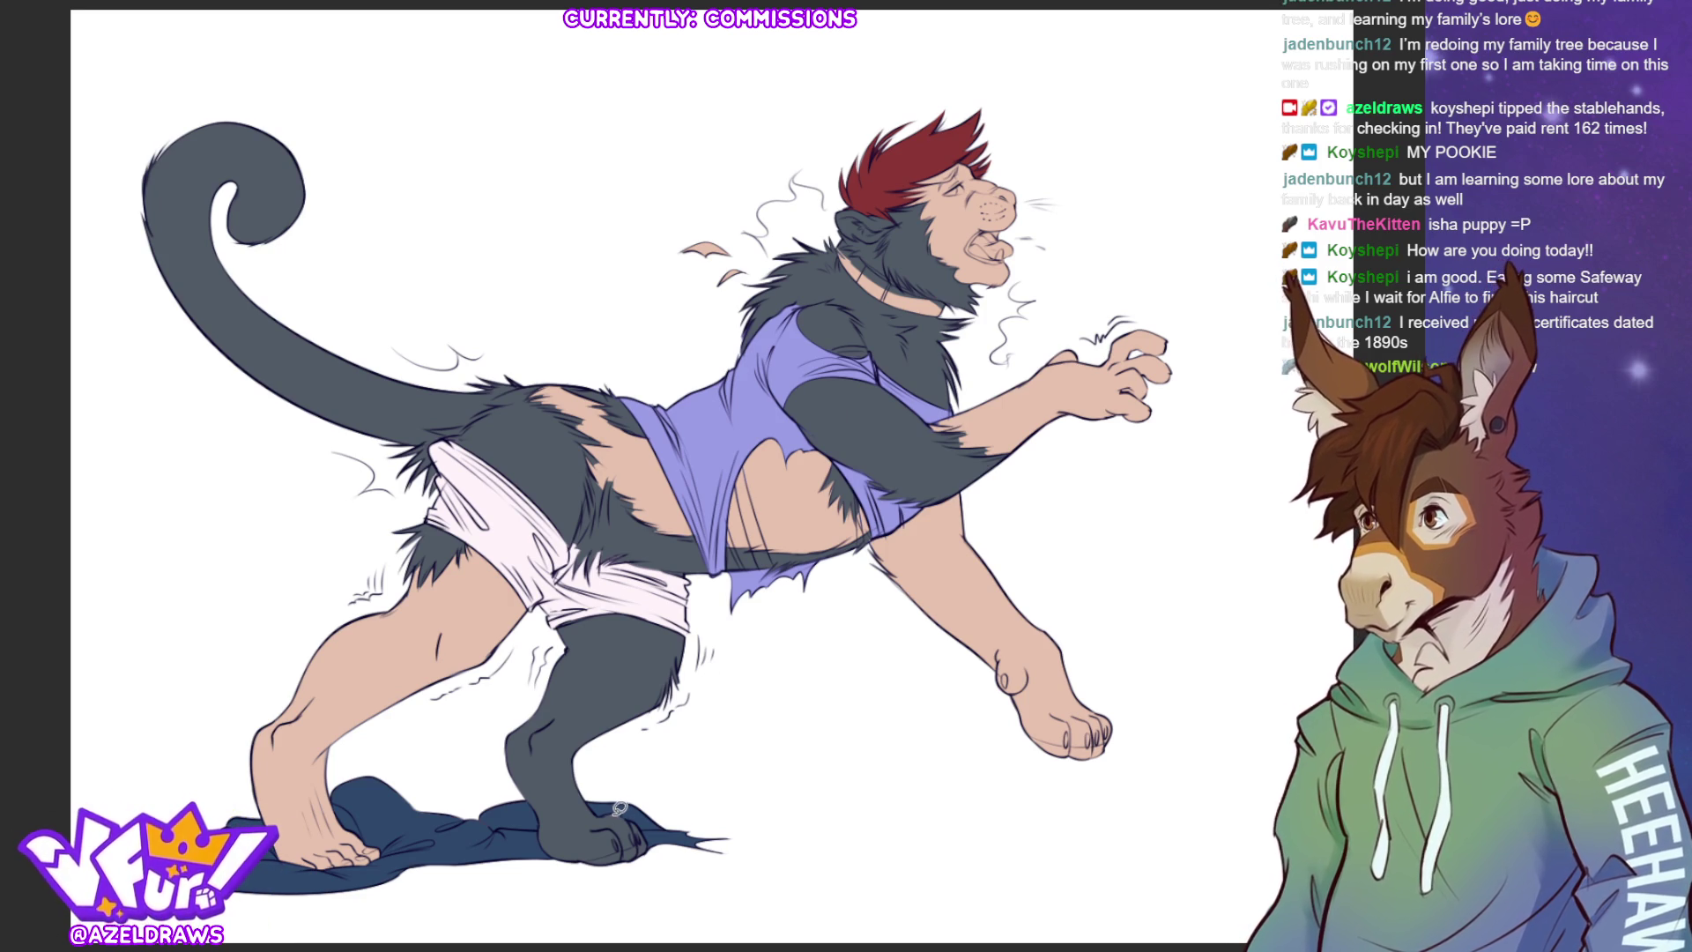
pyautogui.scroll(4, 1131, 405)
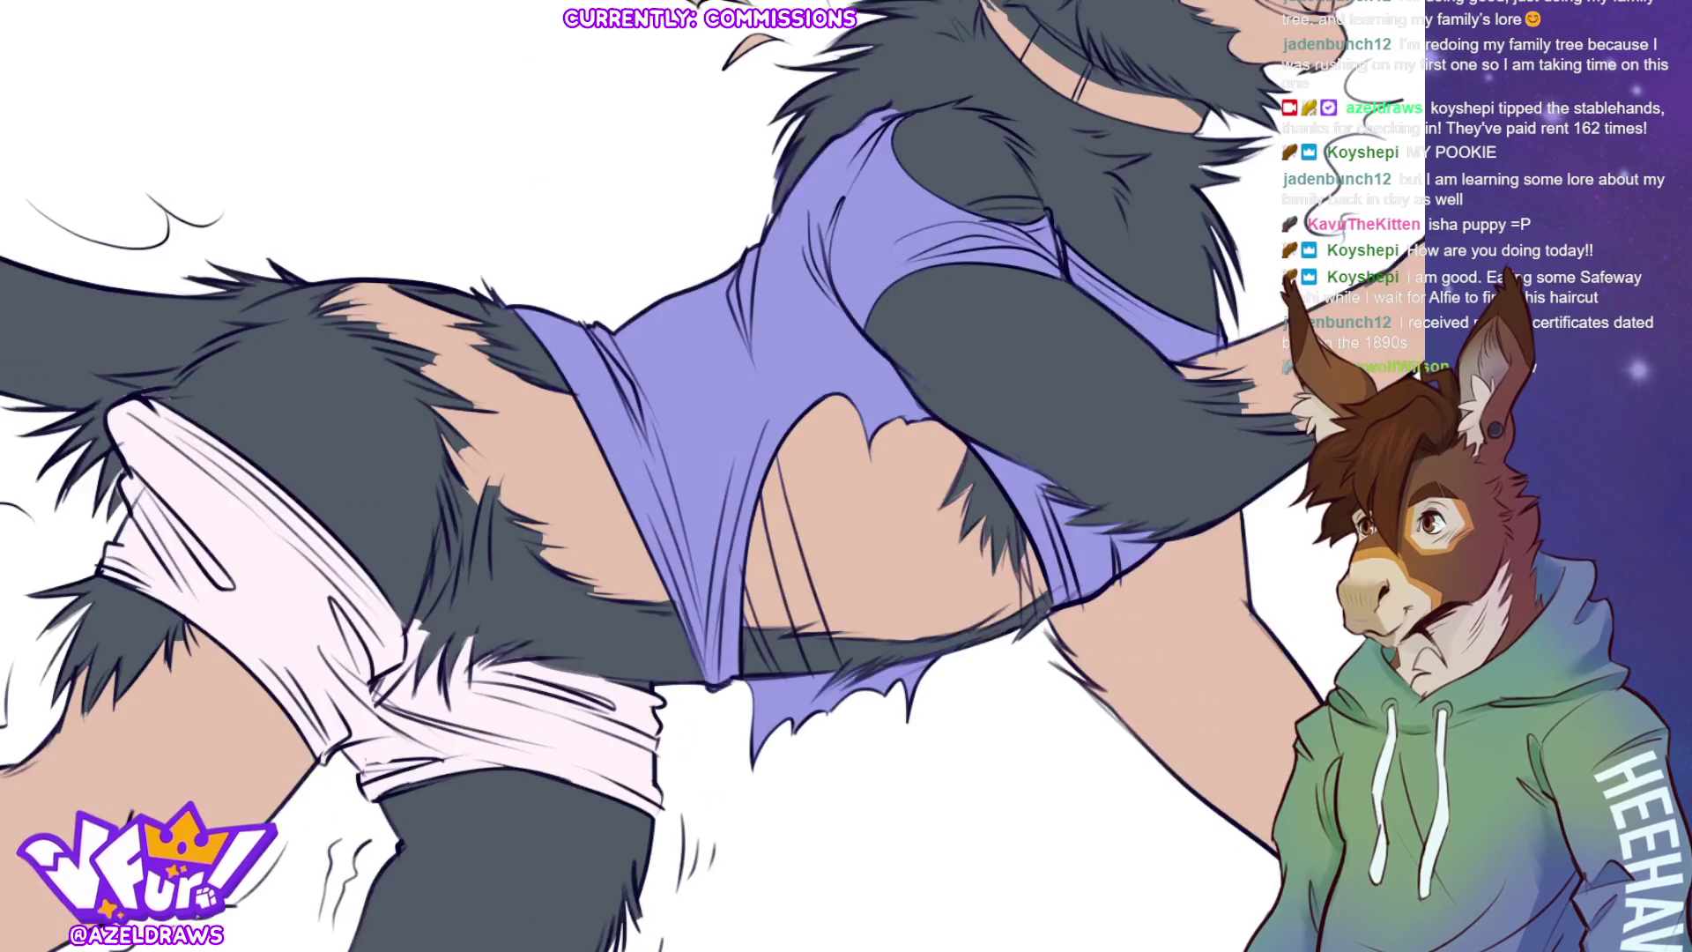
pyautogui.scroll(-2, 777, 561)
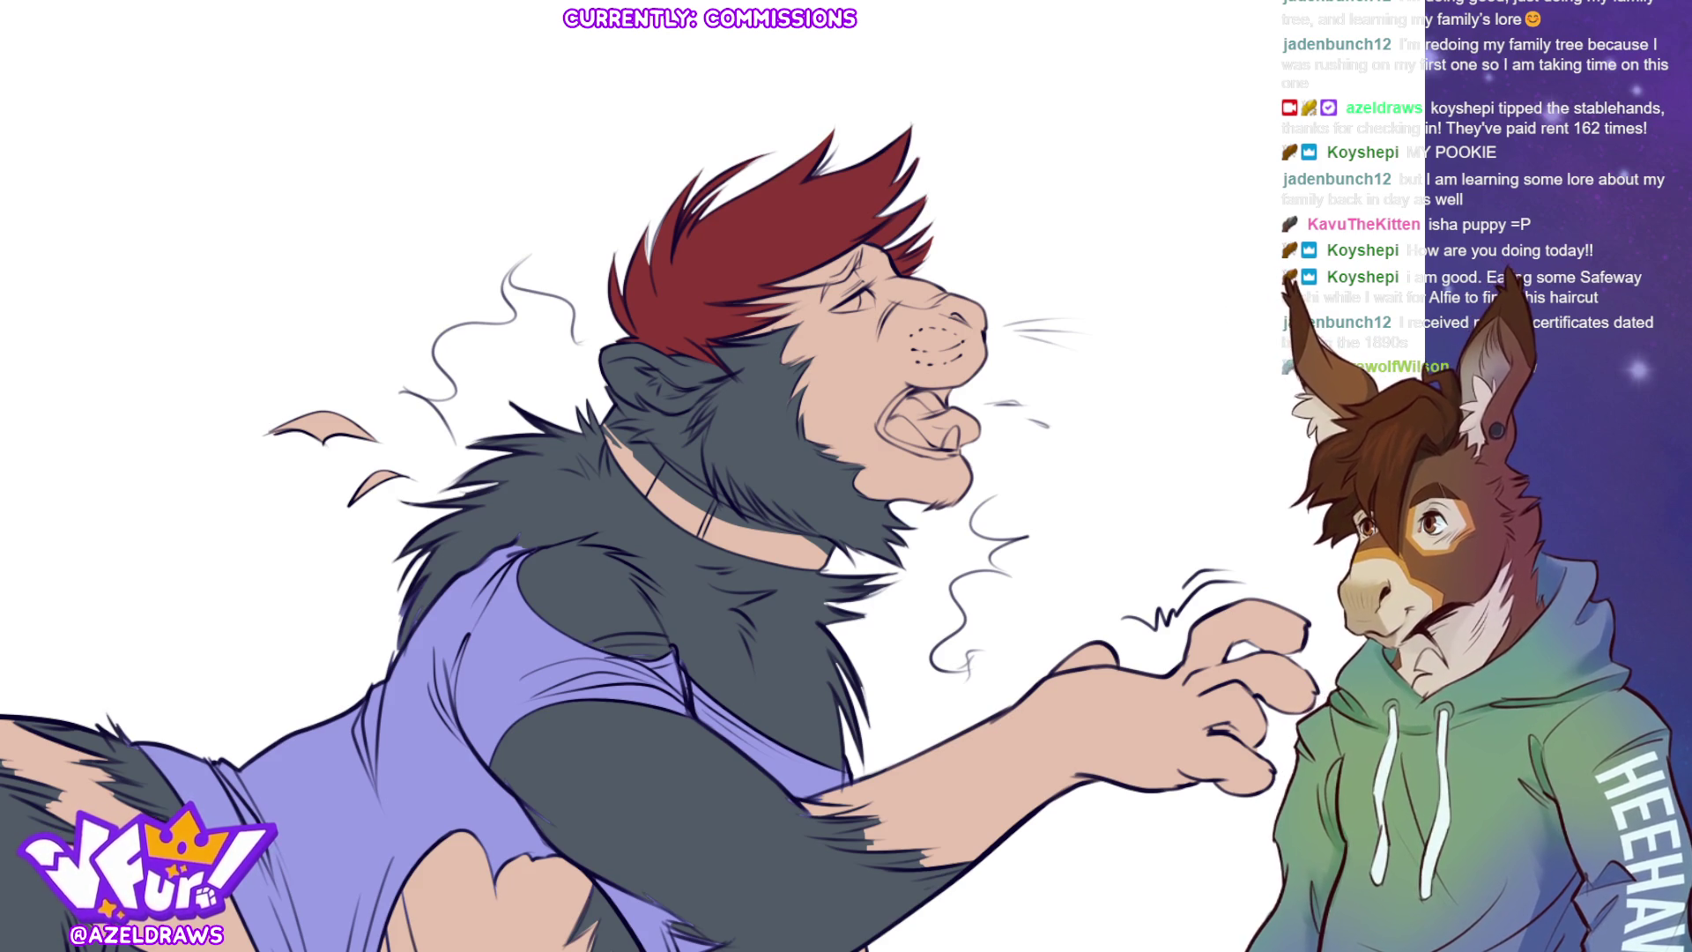
pyautogui.scroll(2, 901, 185)
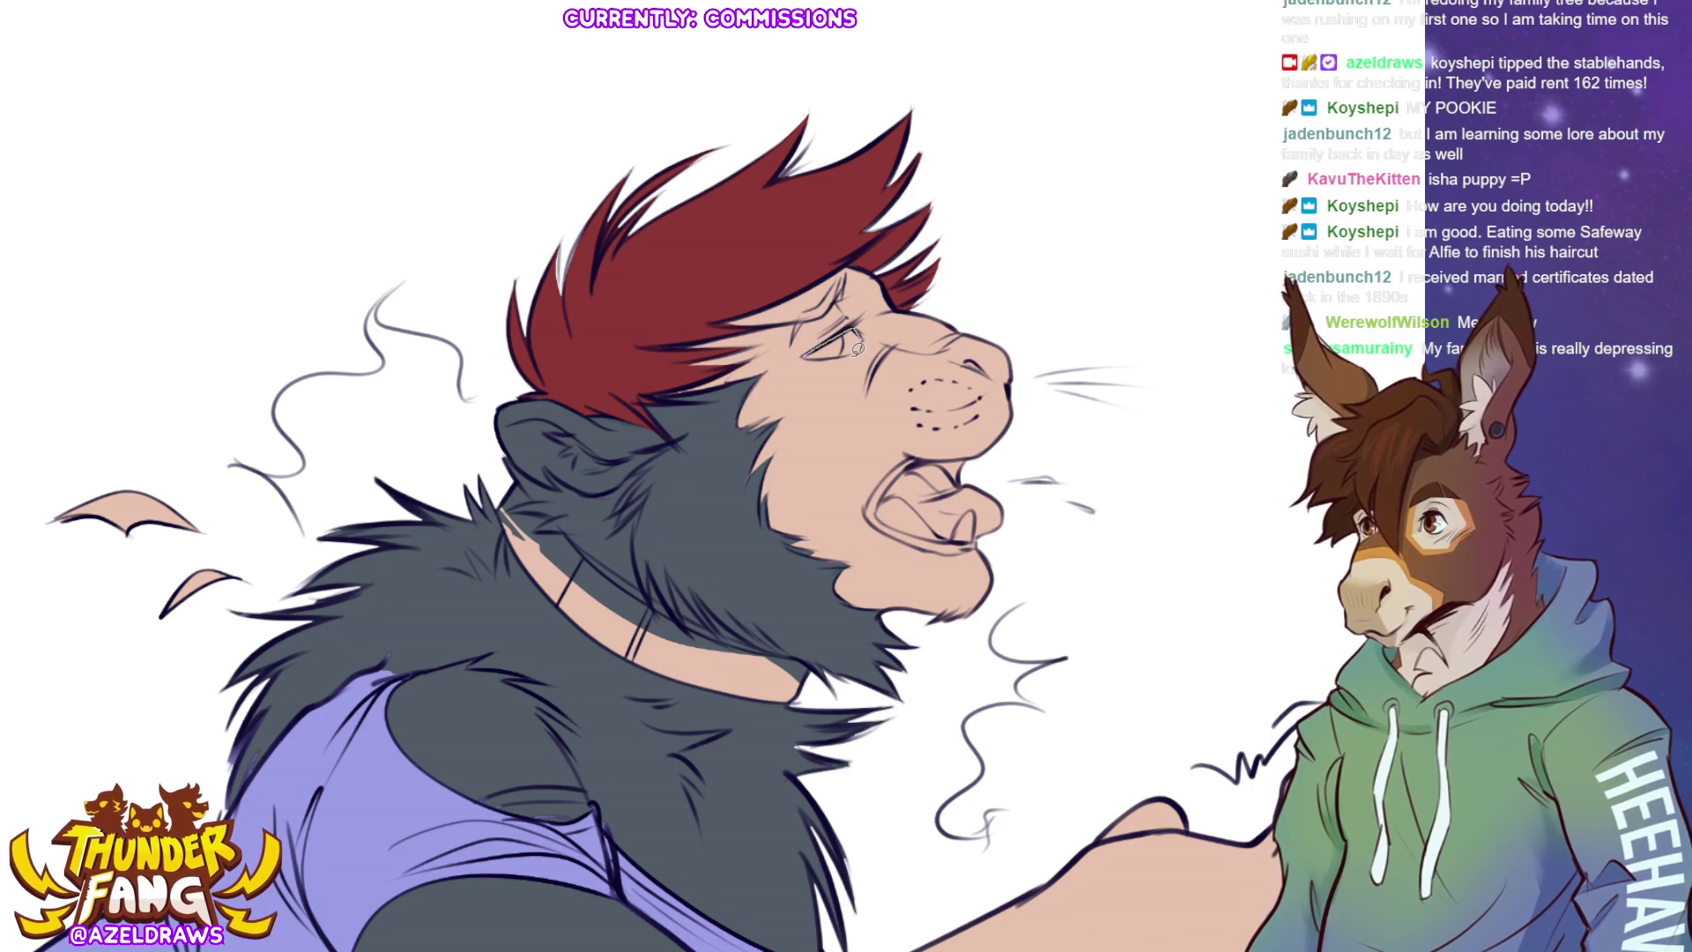
# - Redo the thin line above the open mouth and fill the tongue with flat pink
pyautogui.moveTo(819, 348); pyautogui.dragTo(859, 335)
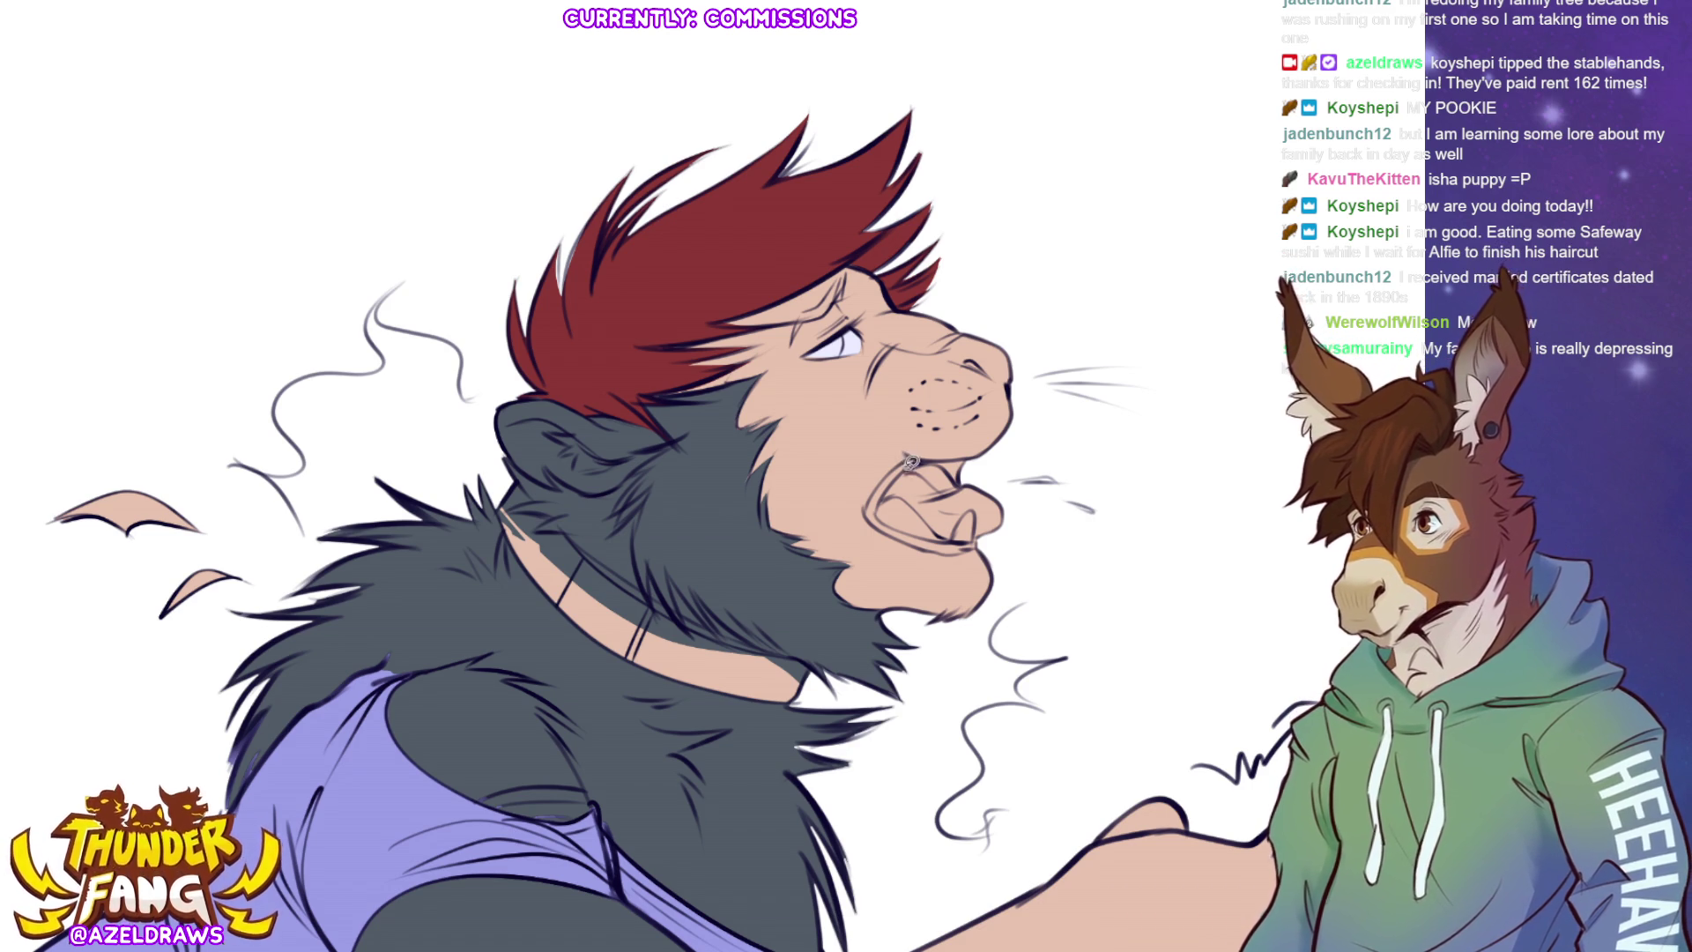
pyautogui.moveTo(907, 463); pyautogui.dragTo(968, 452)
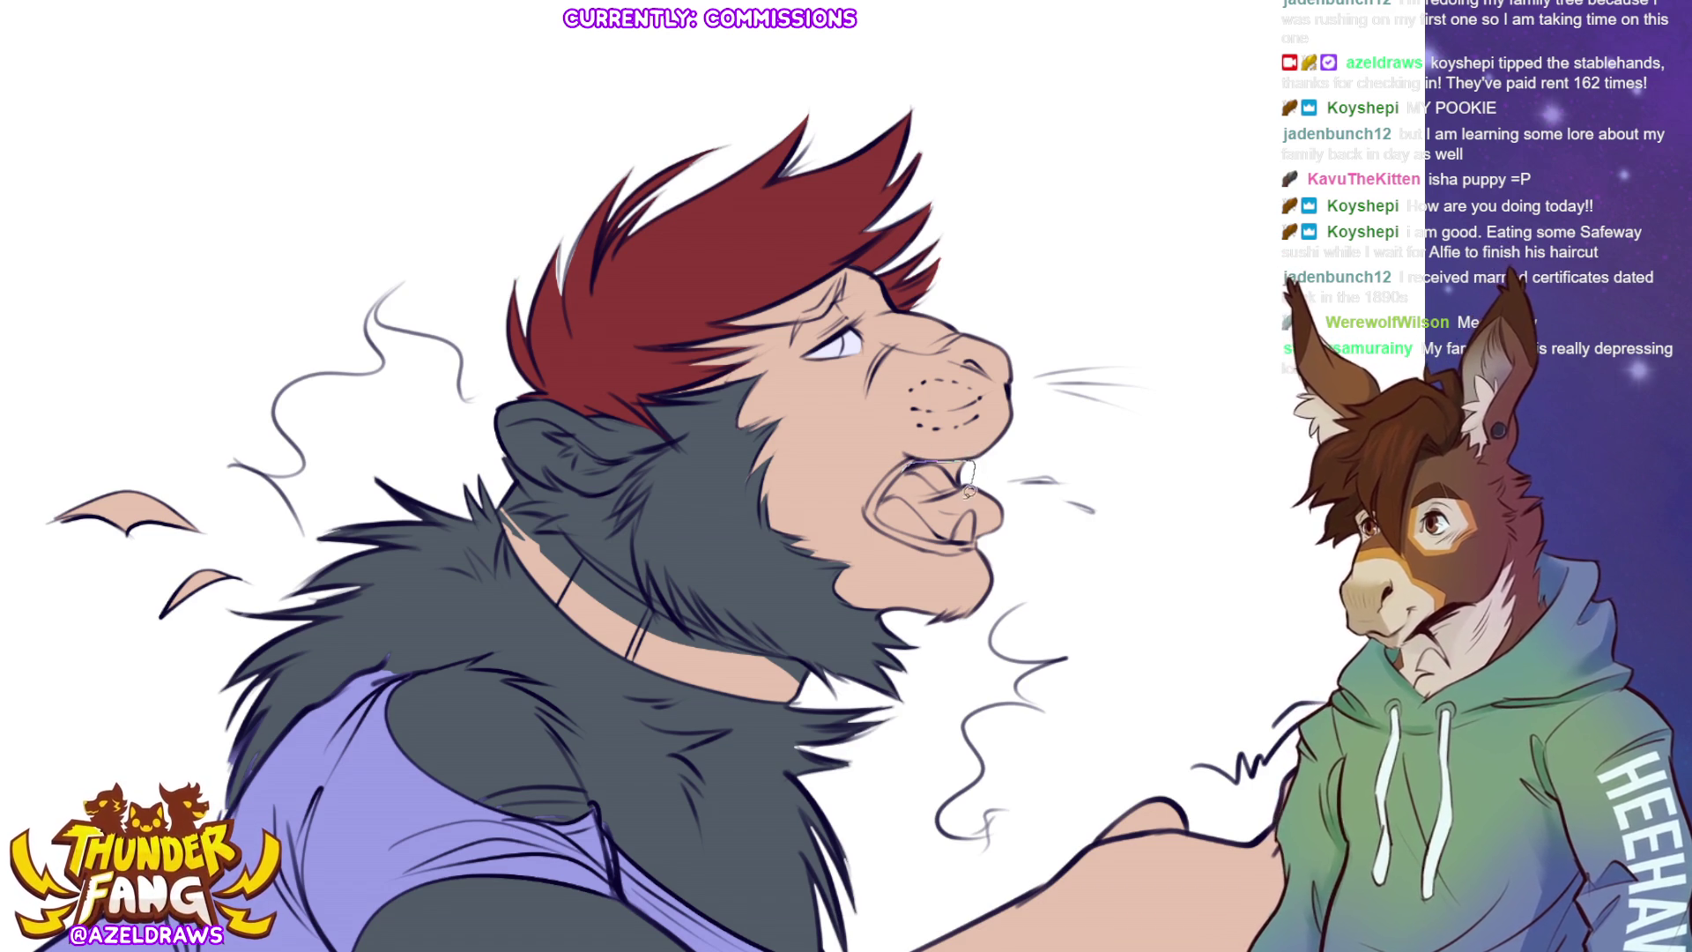
pyautogui.hotkey('ctrl', 'z')
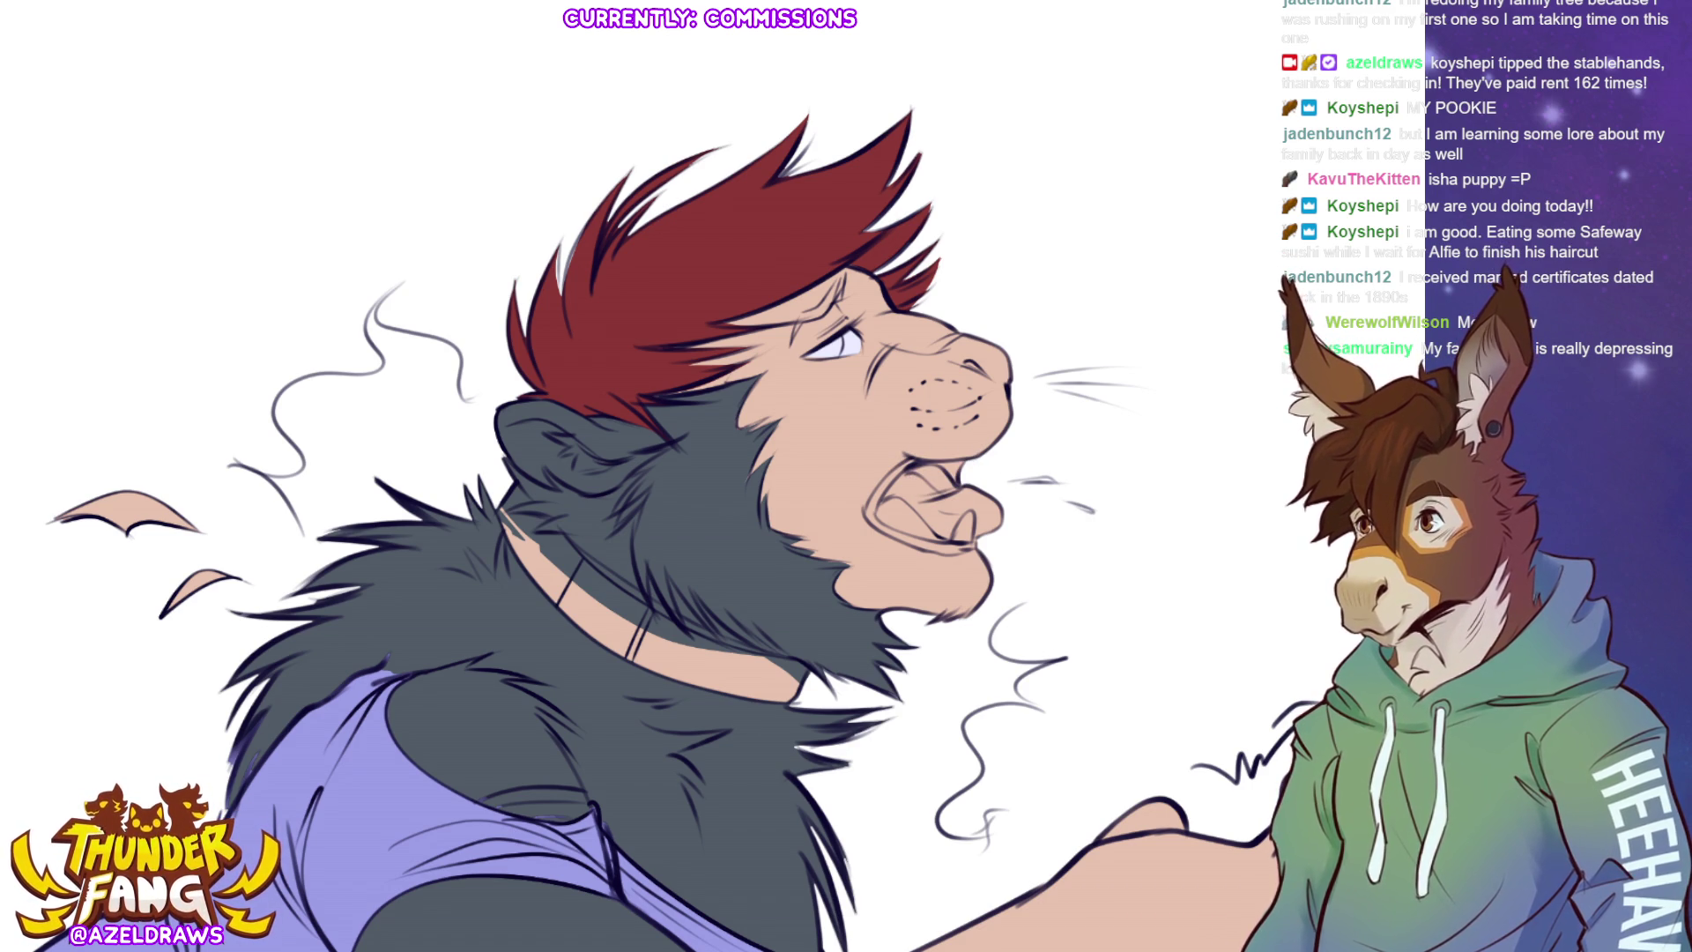
pyautogui.moveTo(904, 470)
pyautogui.mouseDown()
pyautogui.moveTo(959, 456)
pyautogui.moveTo(925, 493)
pyautogui.mouseUp()
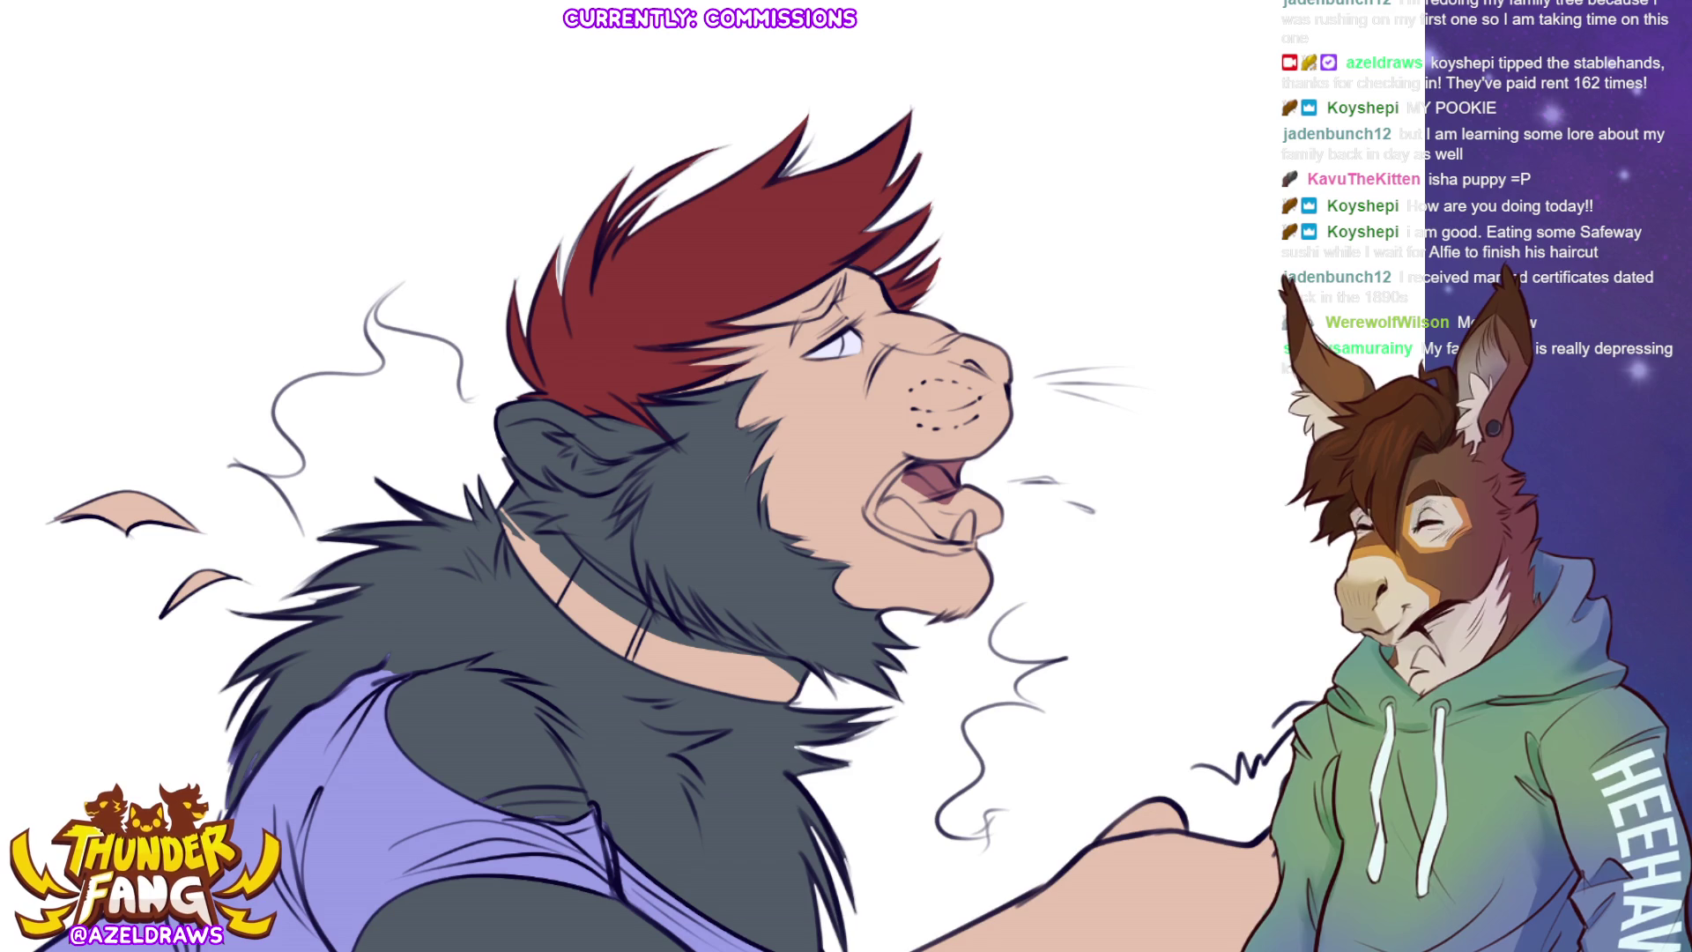
pyautogui.moveTo(886, 483)
pyautogui.mouseDown()
pyautogui.moveTo(903, 528)
pyautogui.moveTo(965, 539)
pyautogui.moveTo(1005, 487)
pyautogui.moveTo(904, 481)
pyautogui.moveTo(943, 463)
pyautogui.moveTo(968, 495)
pyautogui.moveTo(978, 482)
pyautogui.mouseUp()
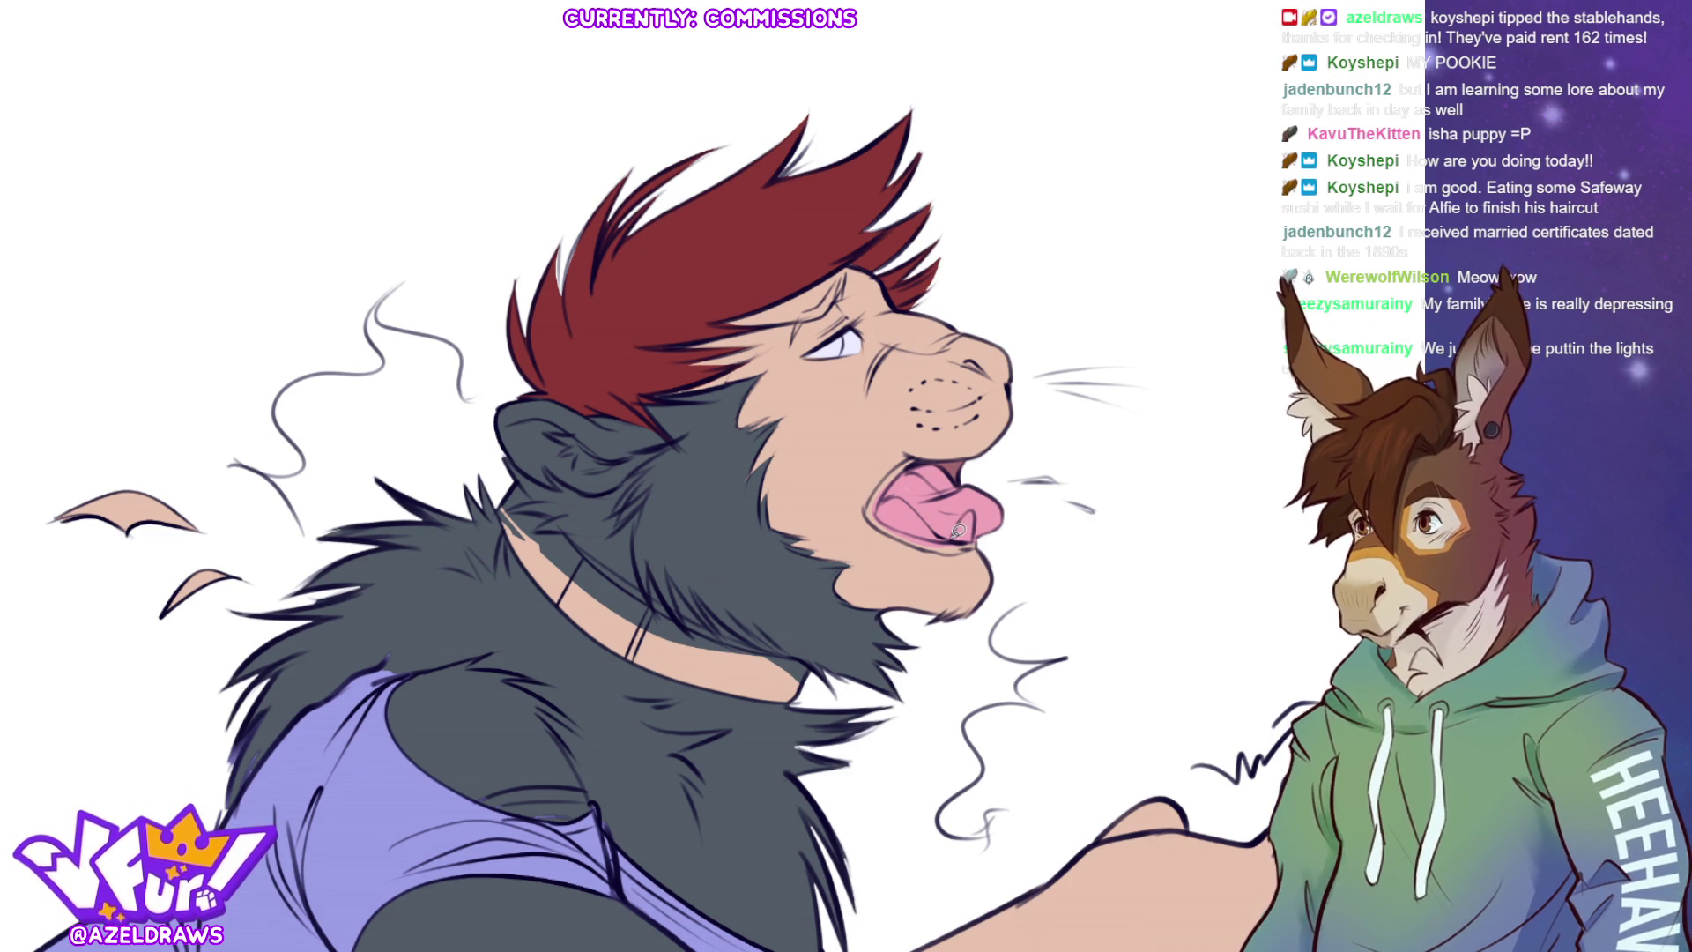
pyautogui.moveTo(959, 529)
pyautogui.mouseDown()
pyautogui.moveTo(978, 510)
pyautogui.moveTo(957, 541)
pyautogui.mouseUp()
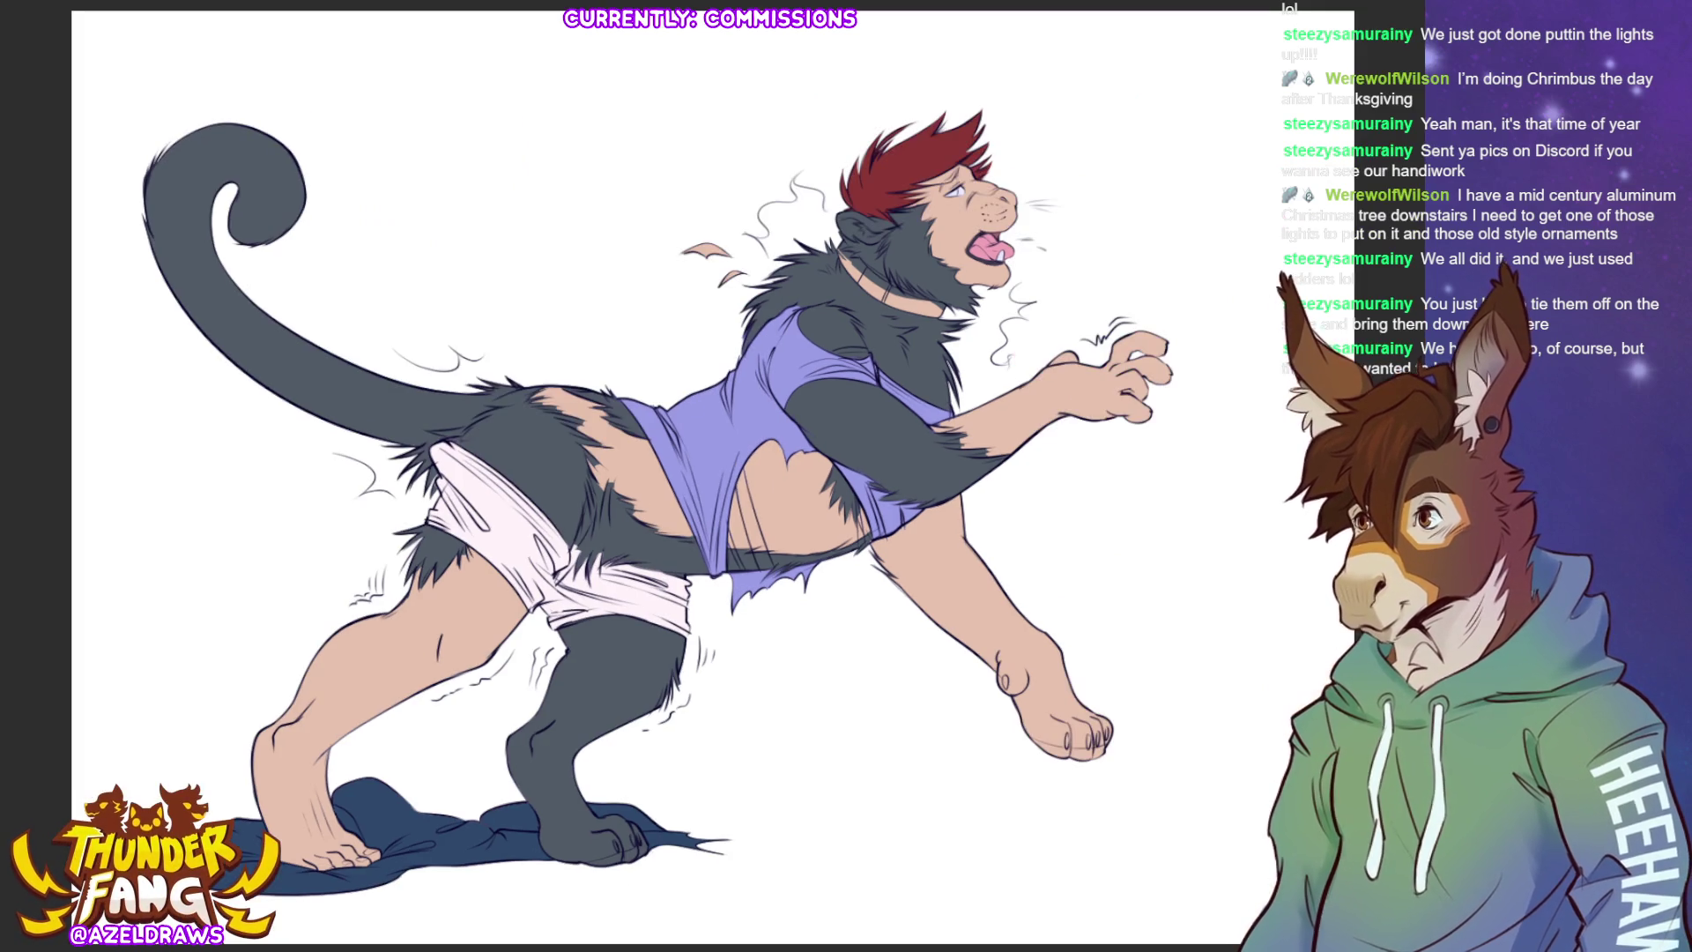
# - Zoom the view to check the werewolf's flat colours so far
pyautogui.scroll(5, 1084, 163)
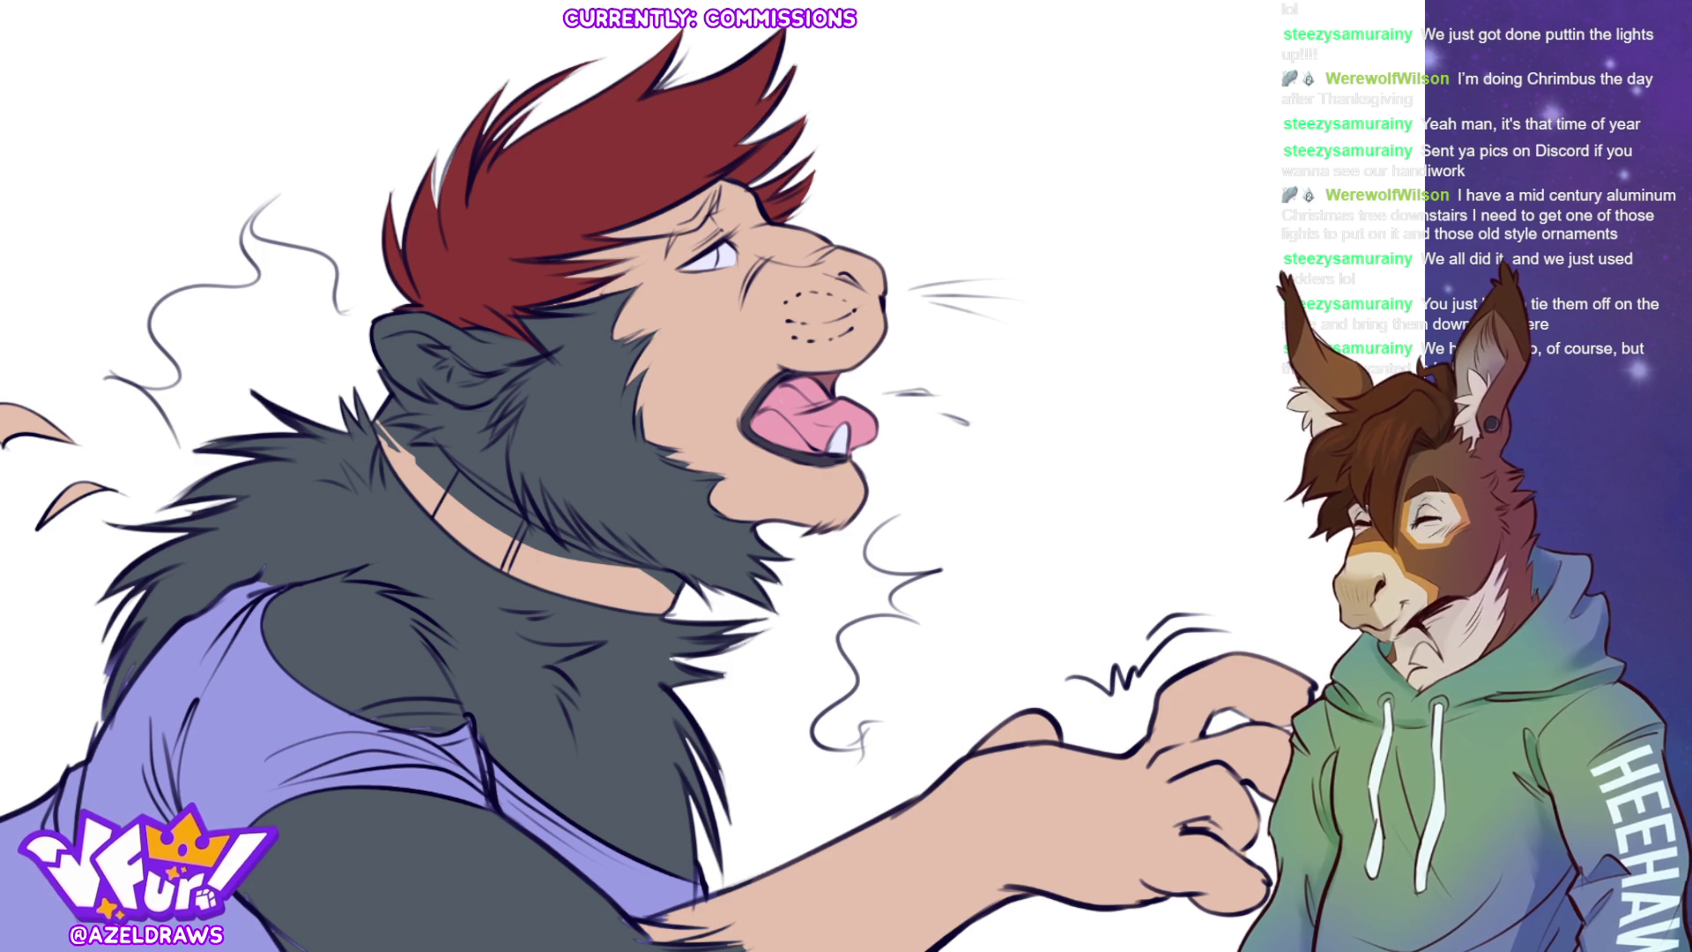
# - Add a short dark stroke on the werewolf's brow
pyautogui.moveTo(687, 224); pyautogui.dragTo(701, 217)
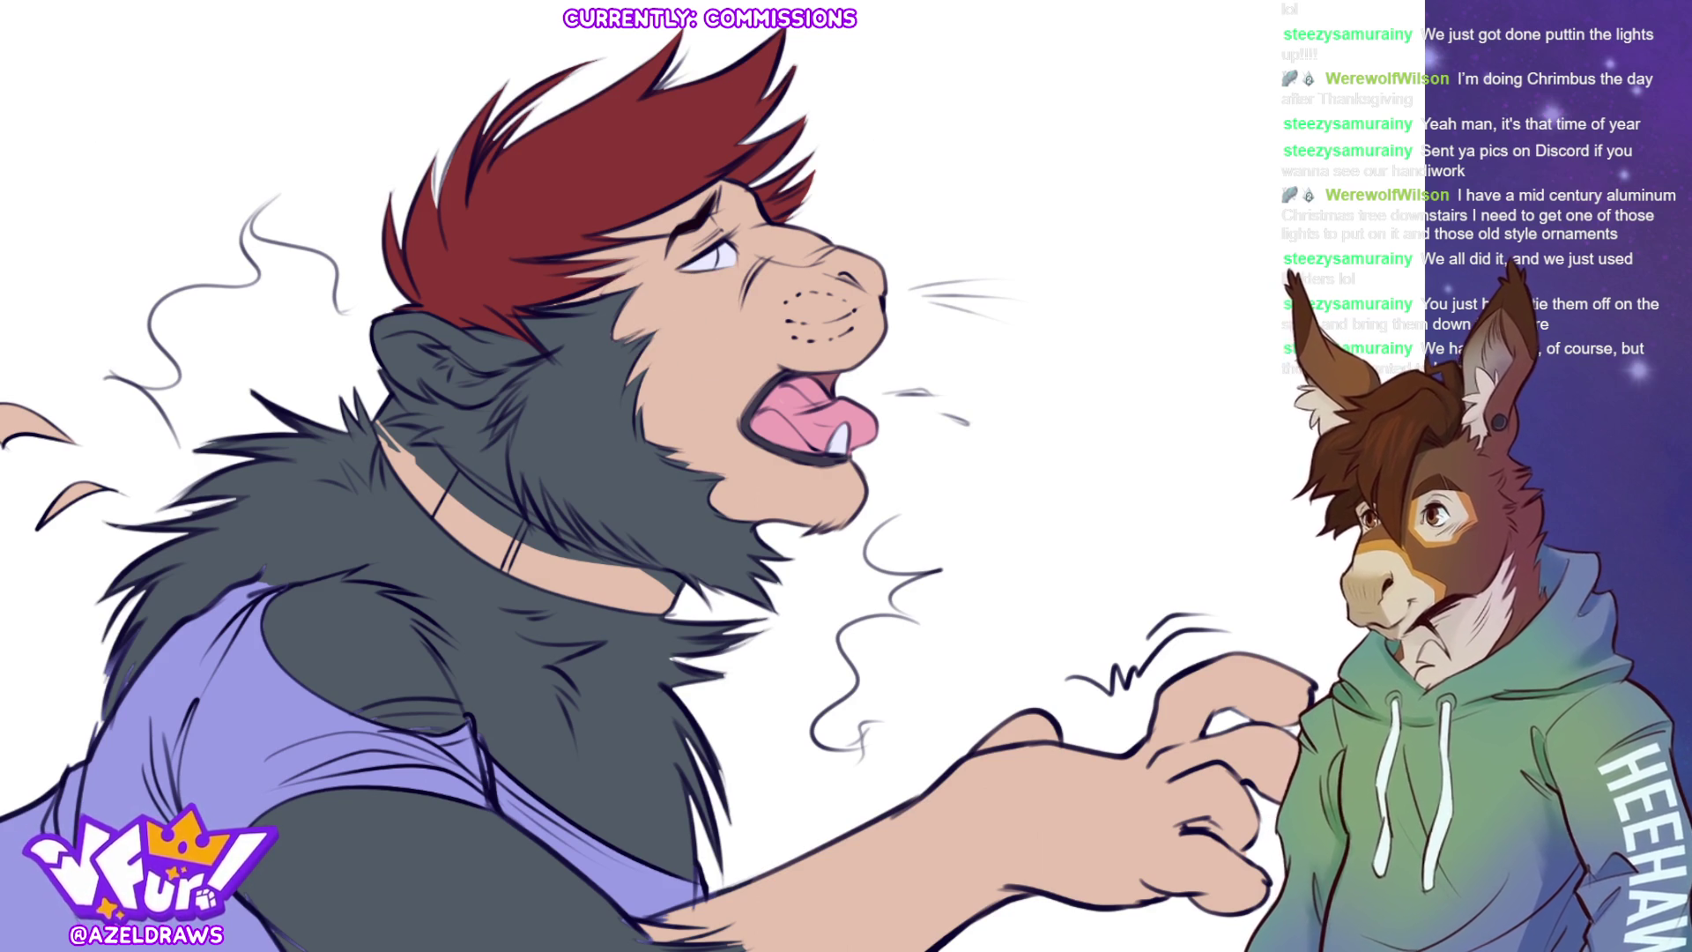
# - Paint the iris cyan blue, then select all the character's skin areas
pyautogui.moveTo(683, 265); pyautogui.dragTo(714, 250)
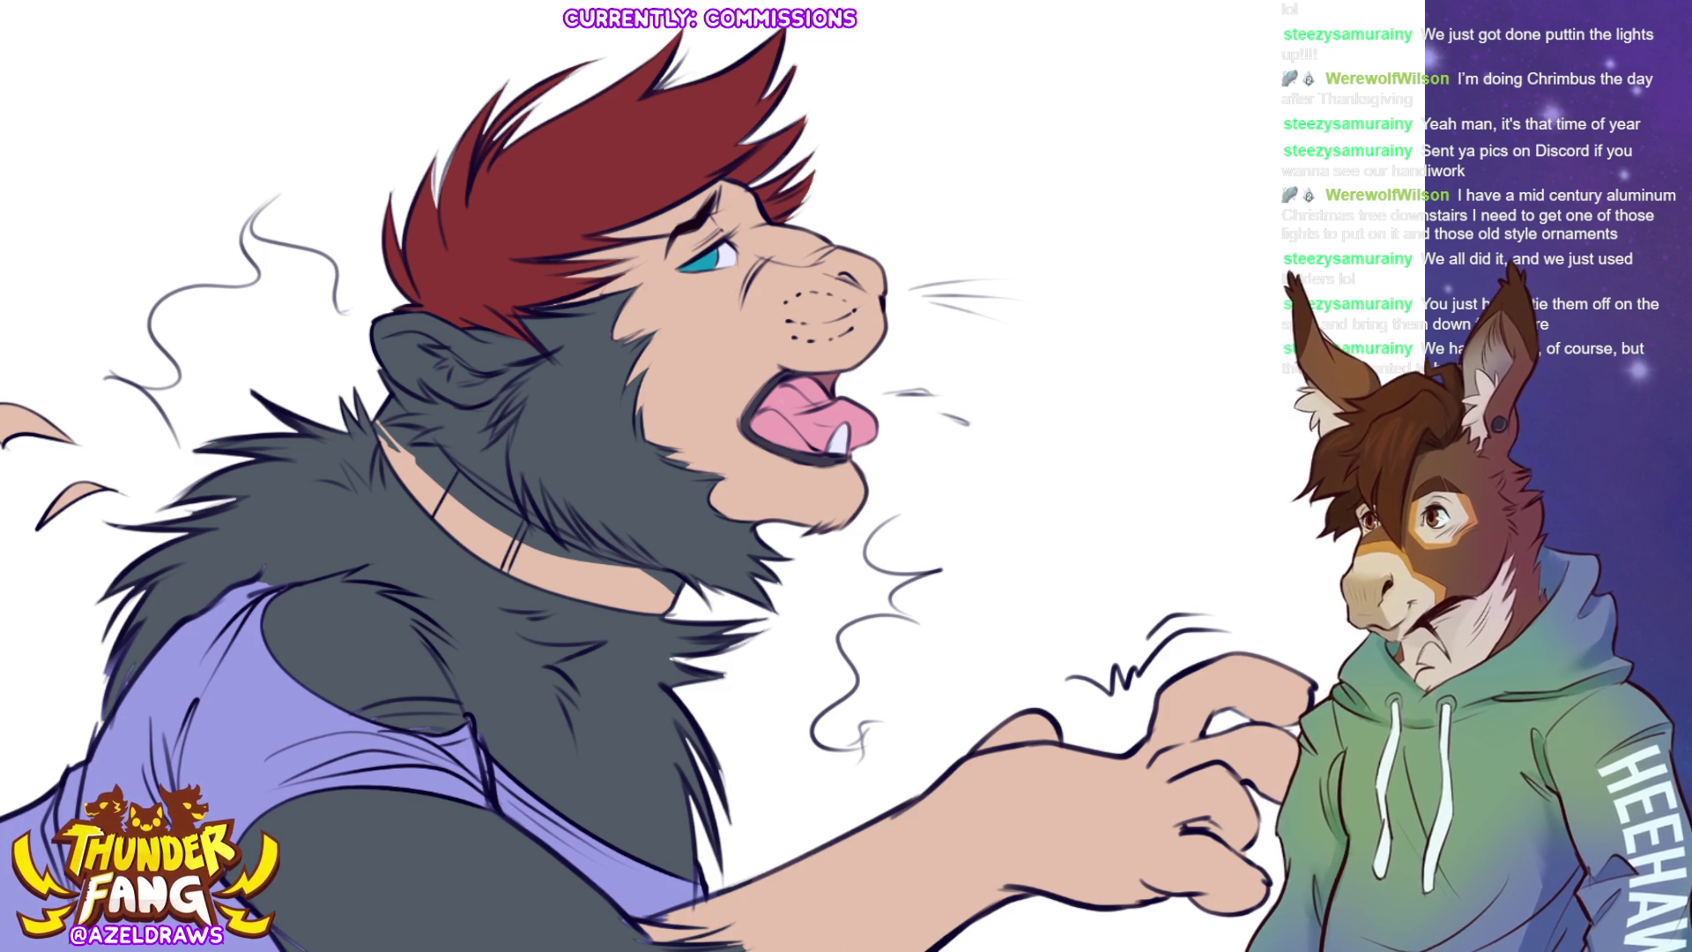
pyautogui.click(763, 383)
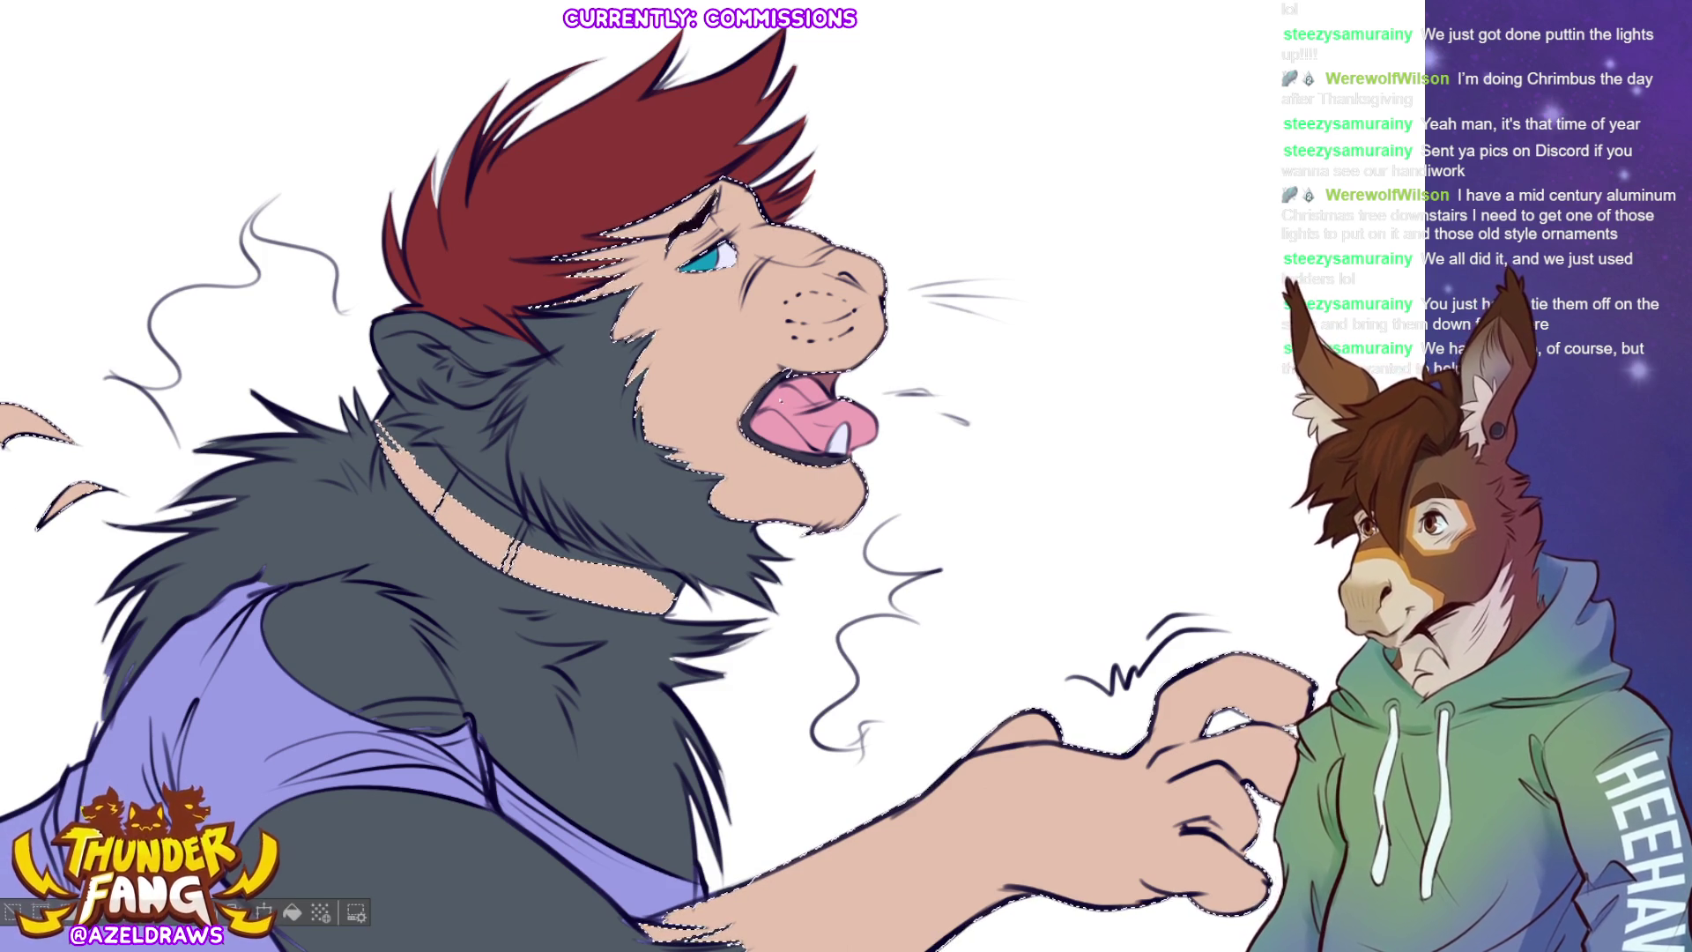
# - Tint the lasso-selected nose pinkish red, then add a light grey highlight on the ear's top edge
pyautogui.hotkey('ctrl', 'd')
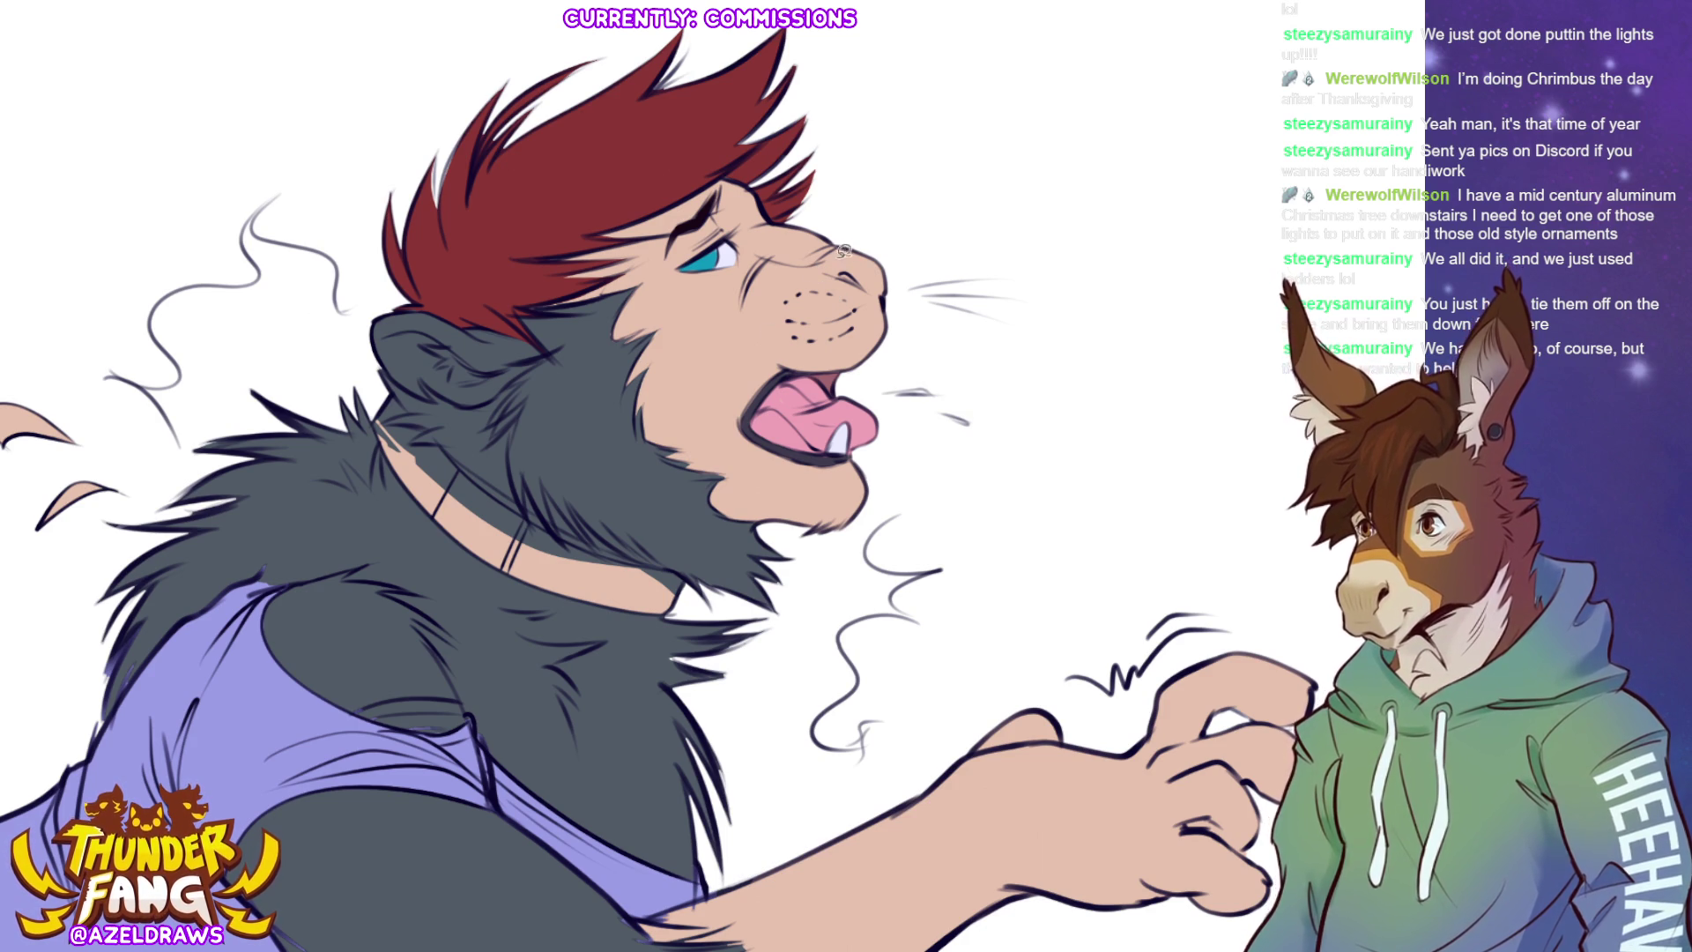
pyautogui.moveTo(813, 263)
pyautogui.mouseDown()
pyautogui.moveTo(853, 232)
pyautogui.moveTo(893, 275)
pyautogui.moveTo(879, 293)
pyautogui.moveTo(812, 263)
pyautogui.mouseUp()
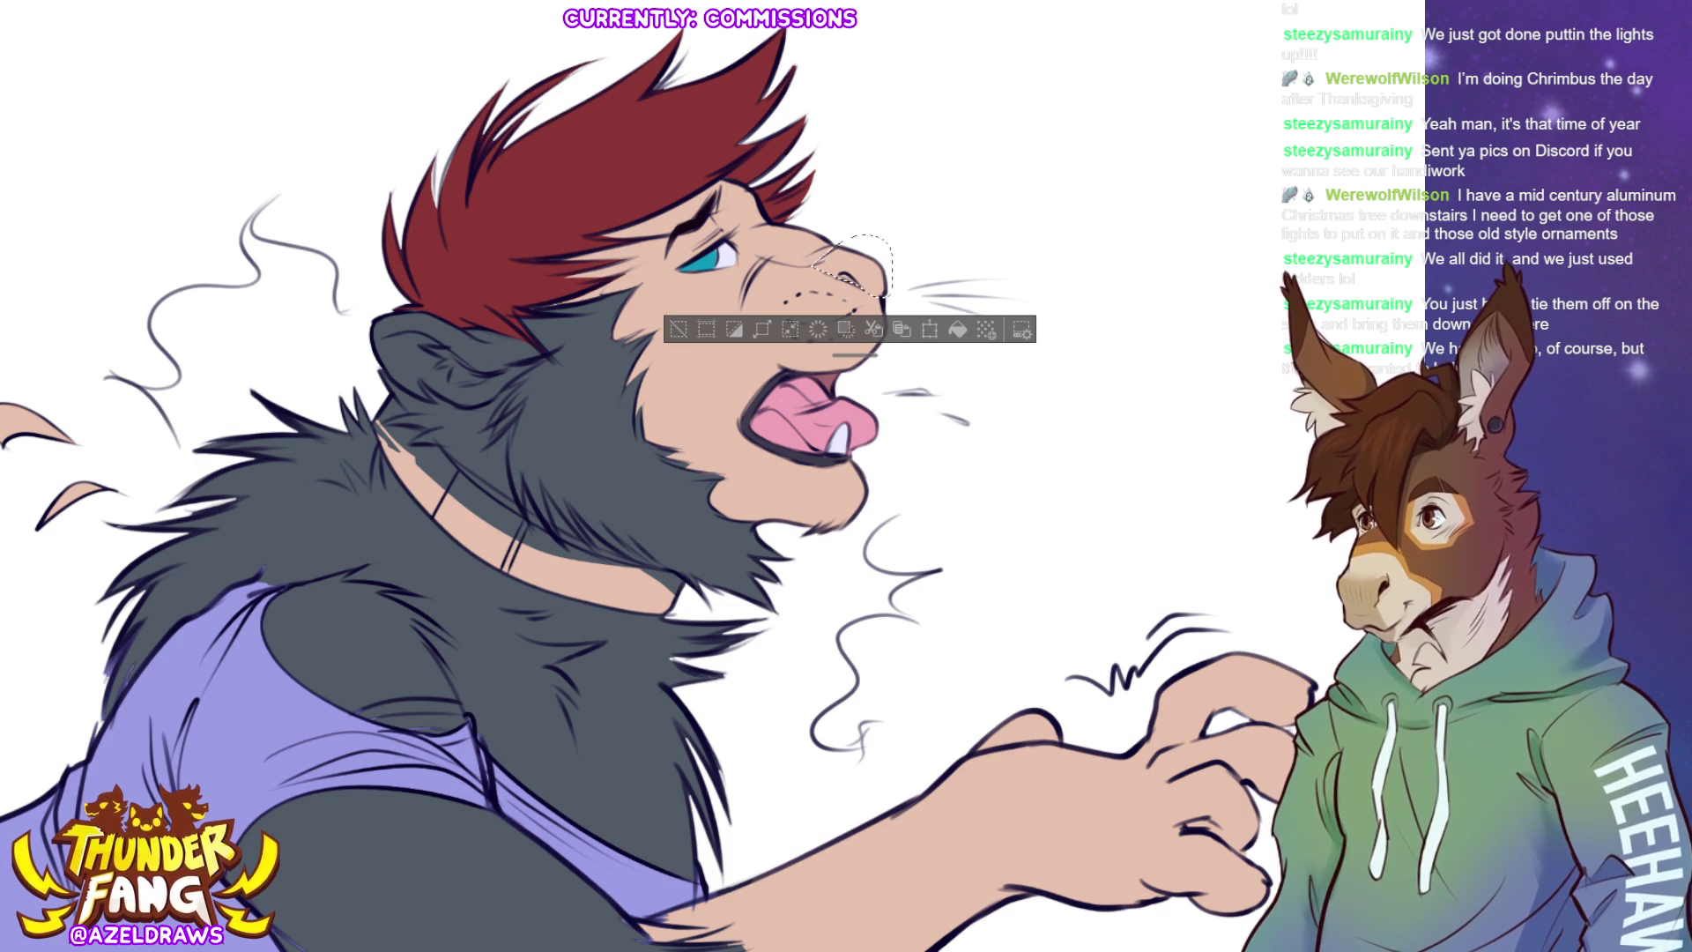
pyautogui.moveTo(868, 275); pyautogui.dragTo(880, 261)
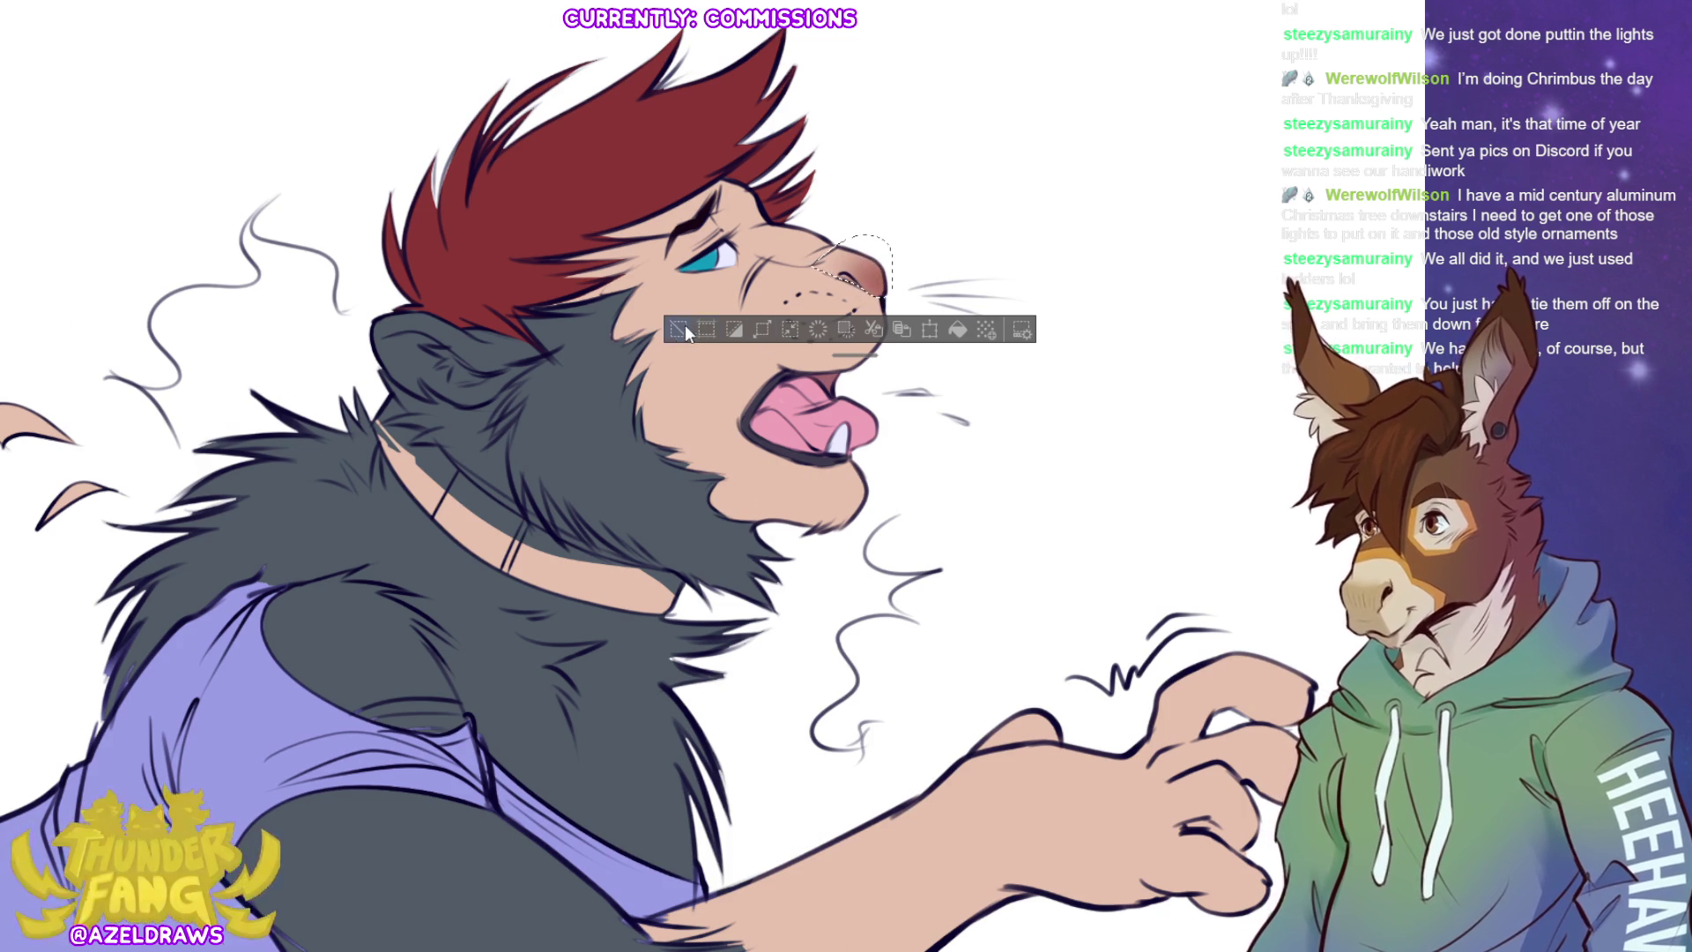
pyautogui.hotkey('ctrl', 'd')
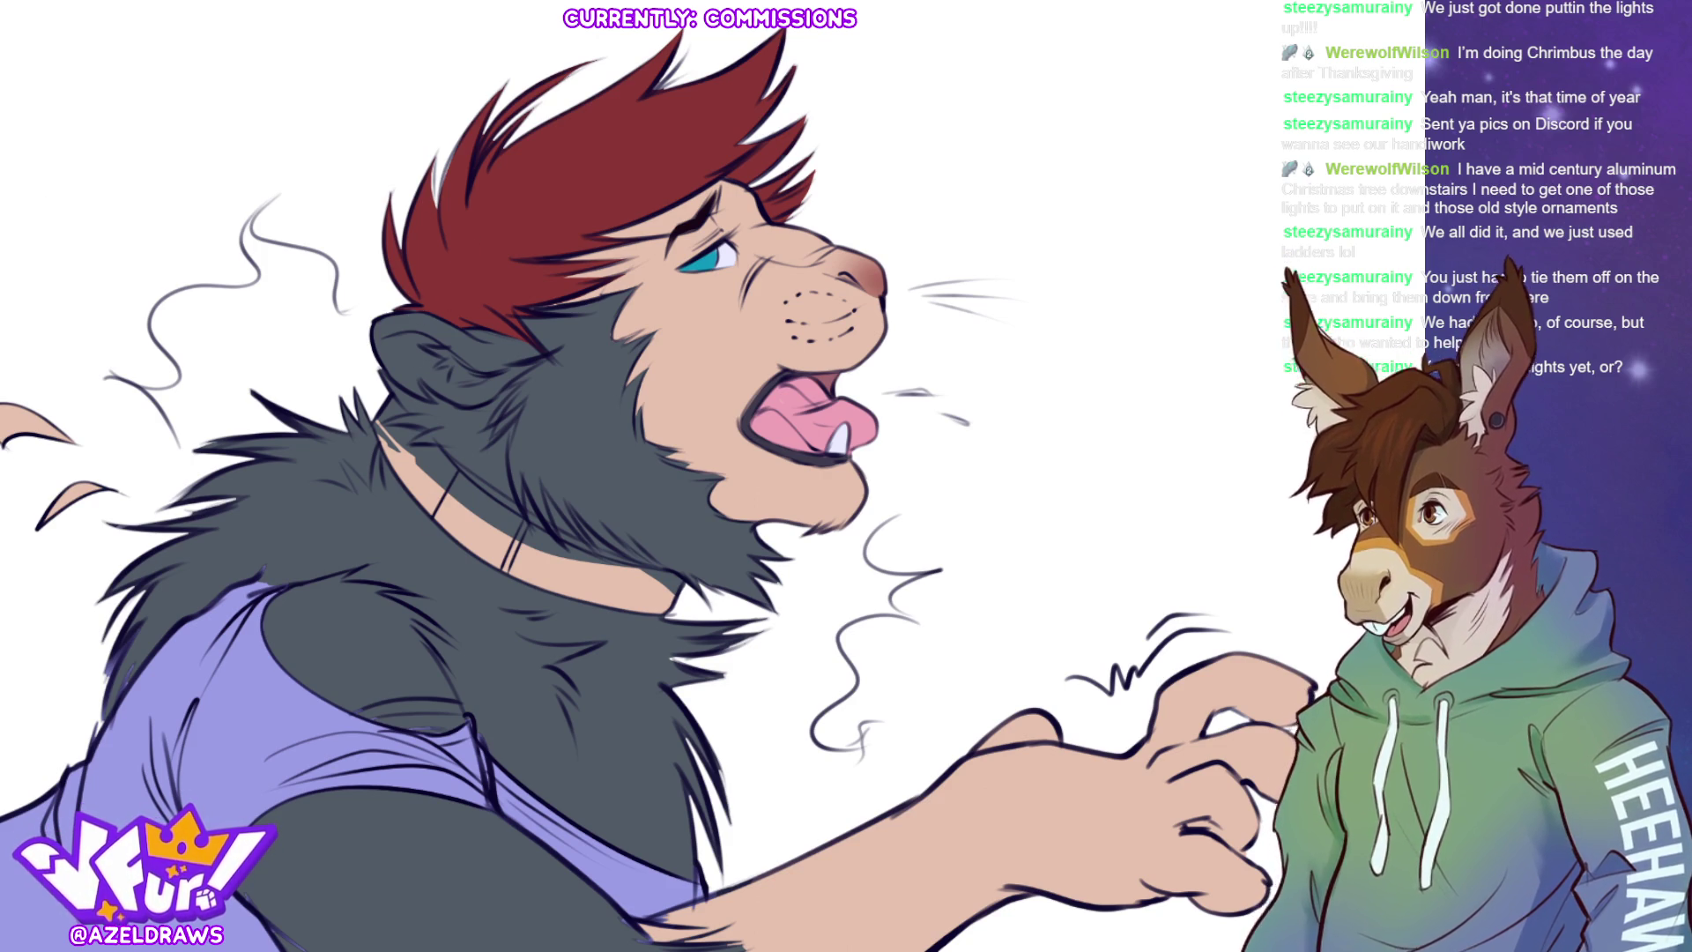
pyautogui.moveTo(414, 314)
pyautogui.mouseDown()
pyautogui.moveTo(375, 335)
pyautogui.moveTo(413, 315)
pyautogui.moveTo(436, 331)
pyautogui.moveTo(377, 330)
pyautogui.moveTo(447, 326)
pyautogui.moveTo(444, 350)
pyautogui.mouseUp()
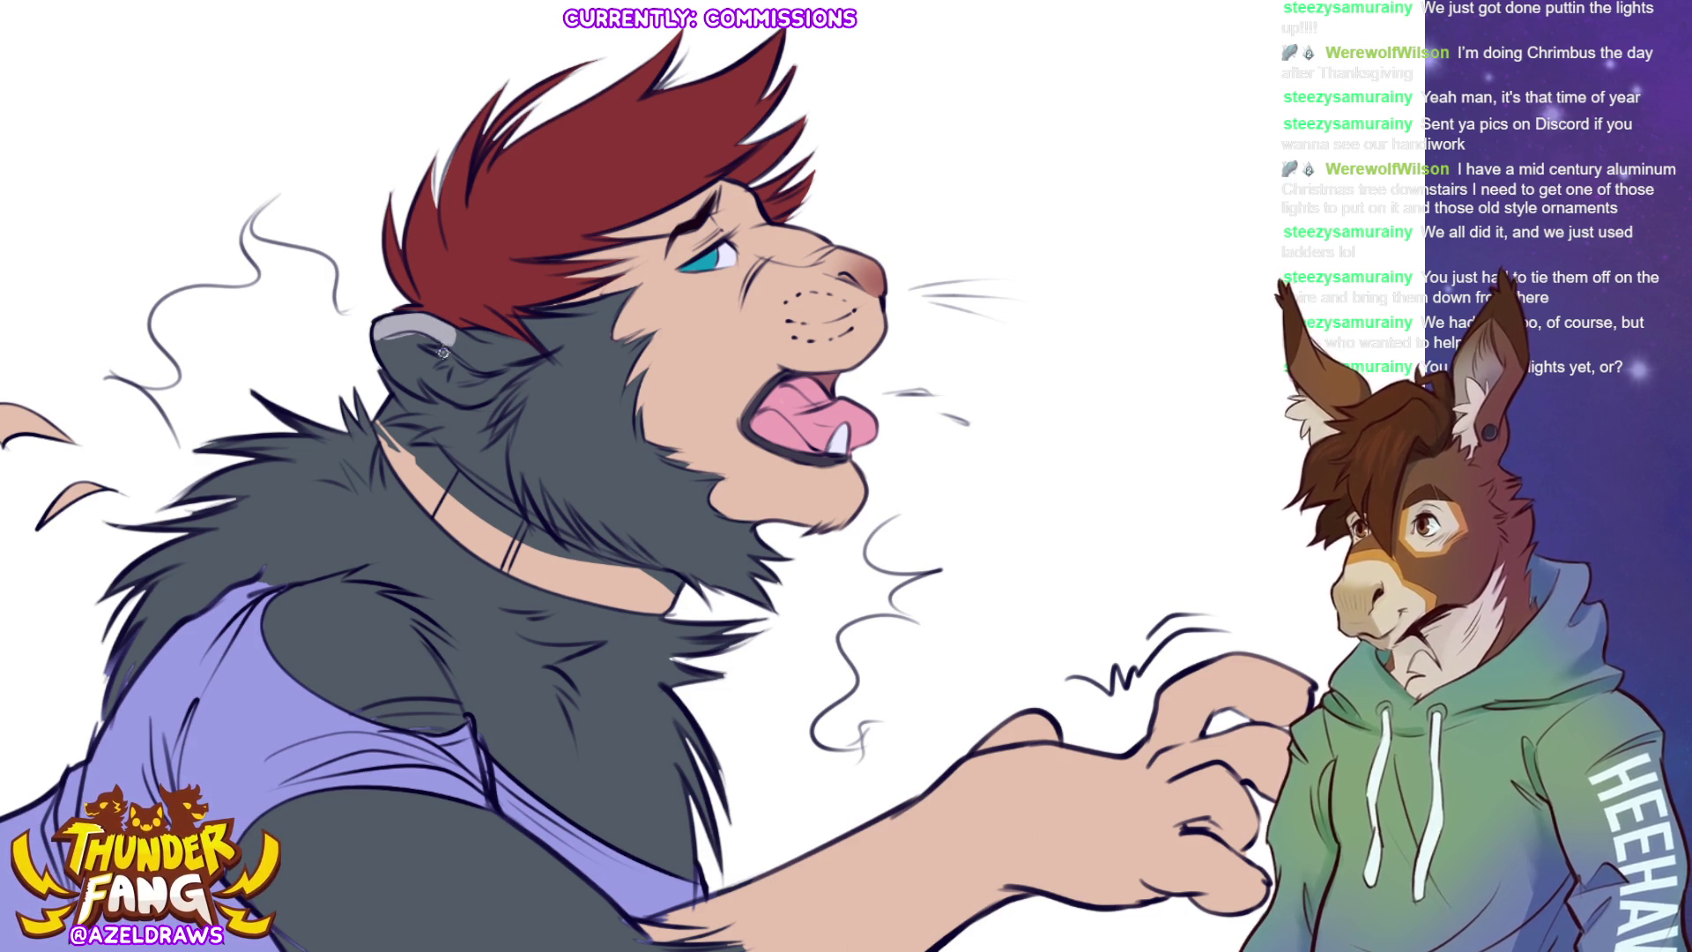
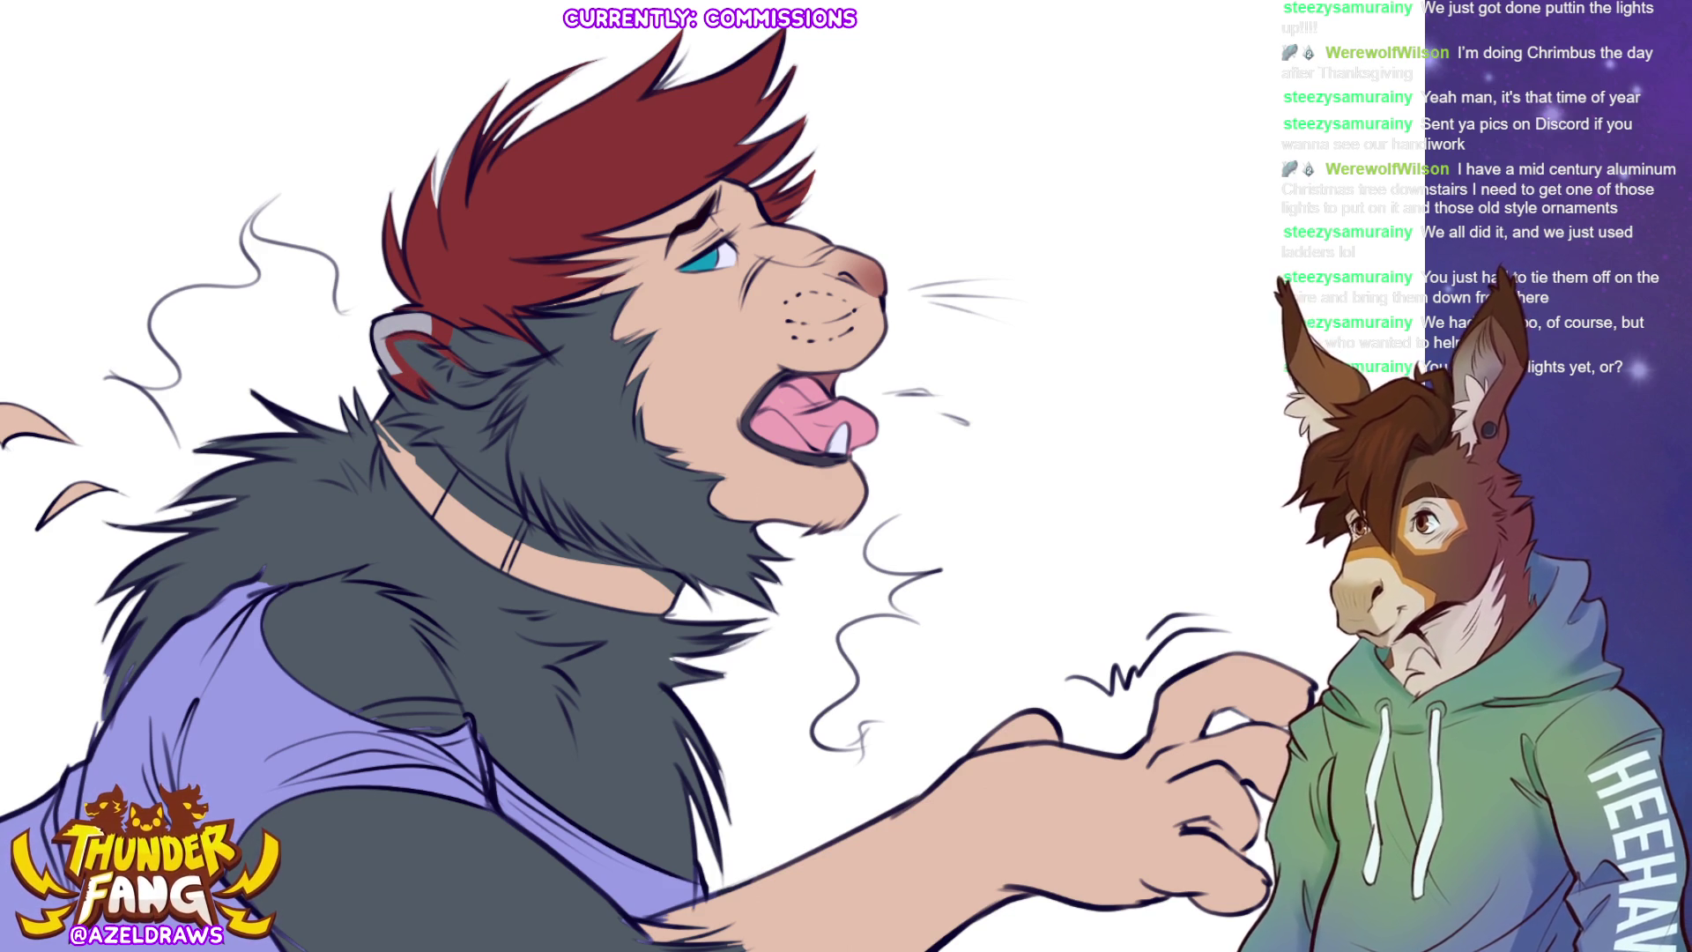
# - Paint more of the lion's inner ear dark red and begin turning the two flying fur tufts purple
pyautogui.moveTo(423, 329)
pyautogui.mouseDown()
pyautogui.moveTo(401, 339)
pyautogui.moveTo(422, 375)
pyautogui.moveTo(471, 392)
pyautogui.moveTo(433, 331)
pyautogui.mouseUp()
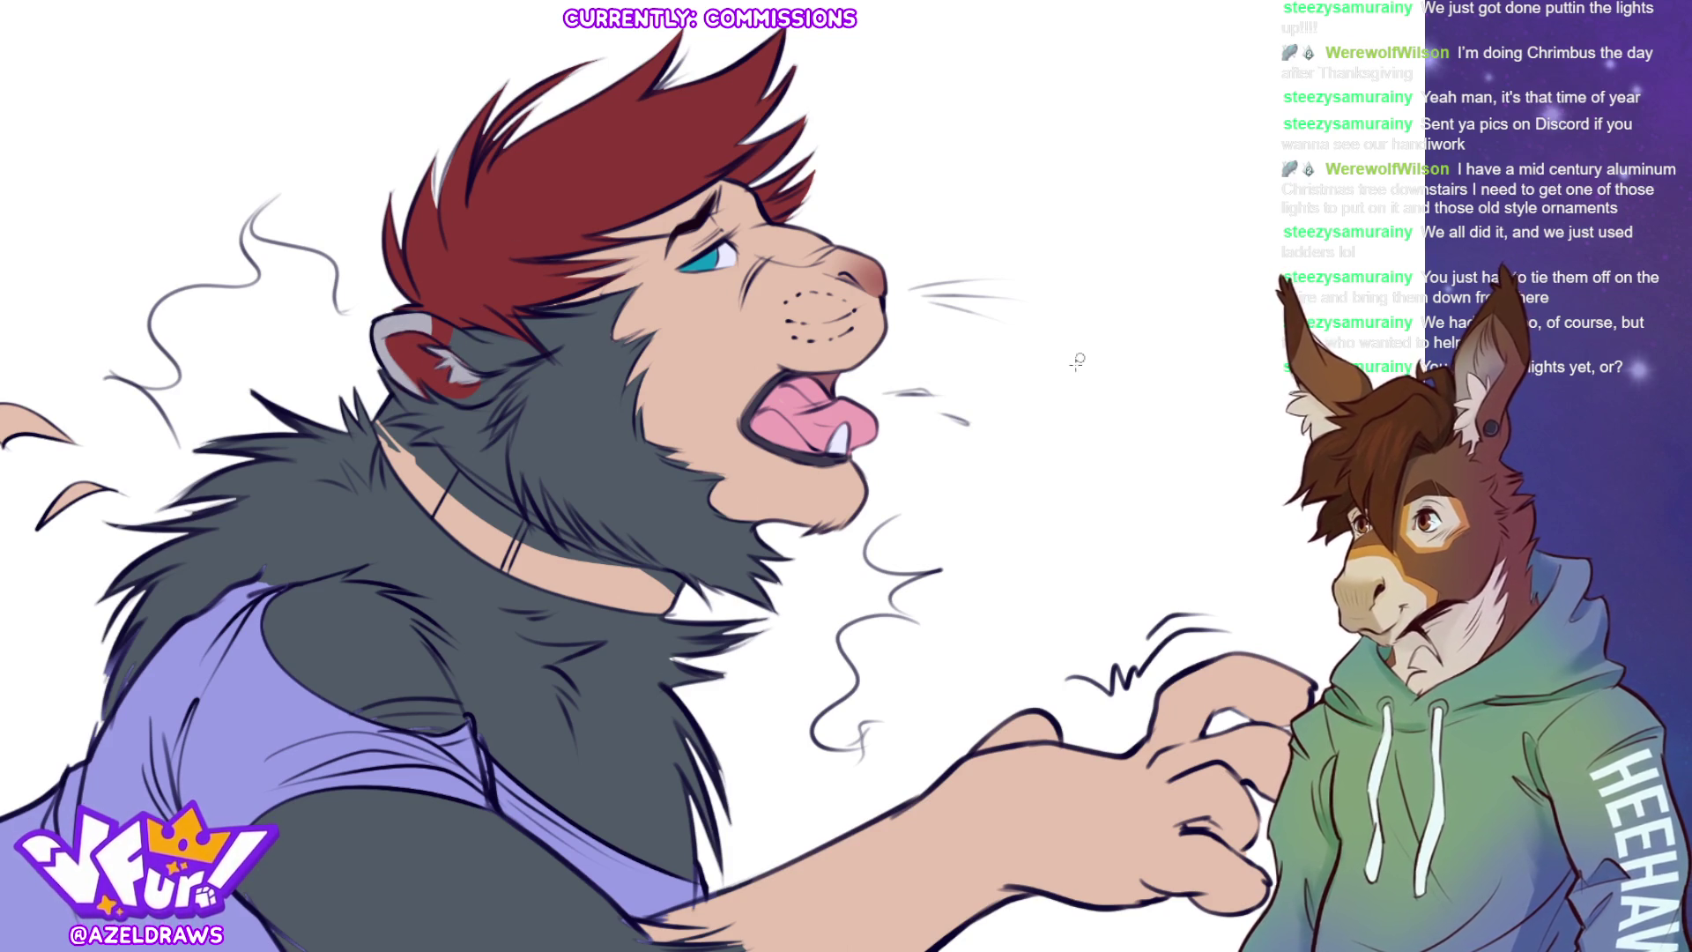
pyautogui.scroll(-3, 625, 489)
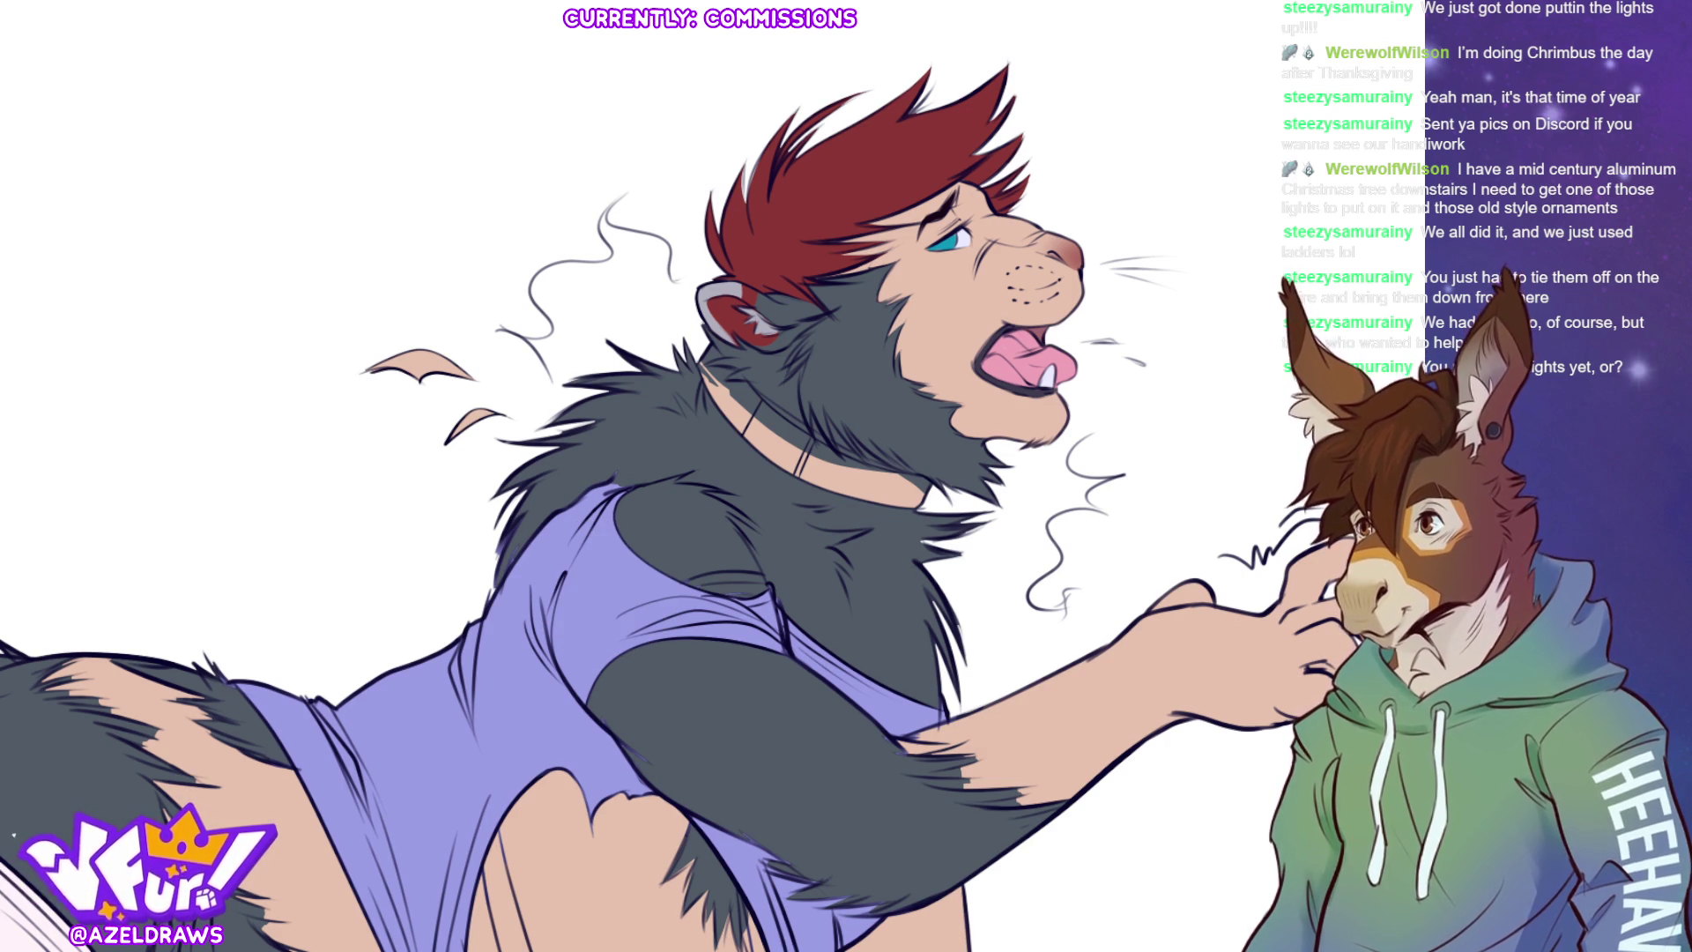
pyautogui.moveTo(502, 315)
pyautogui.mouseDown()
pyautogui.moveTo(457, 465)
pyautogui.moveTo(528, 376)
pyautogui.mouseUp()
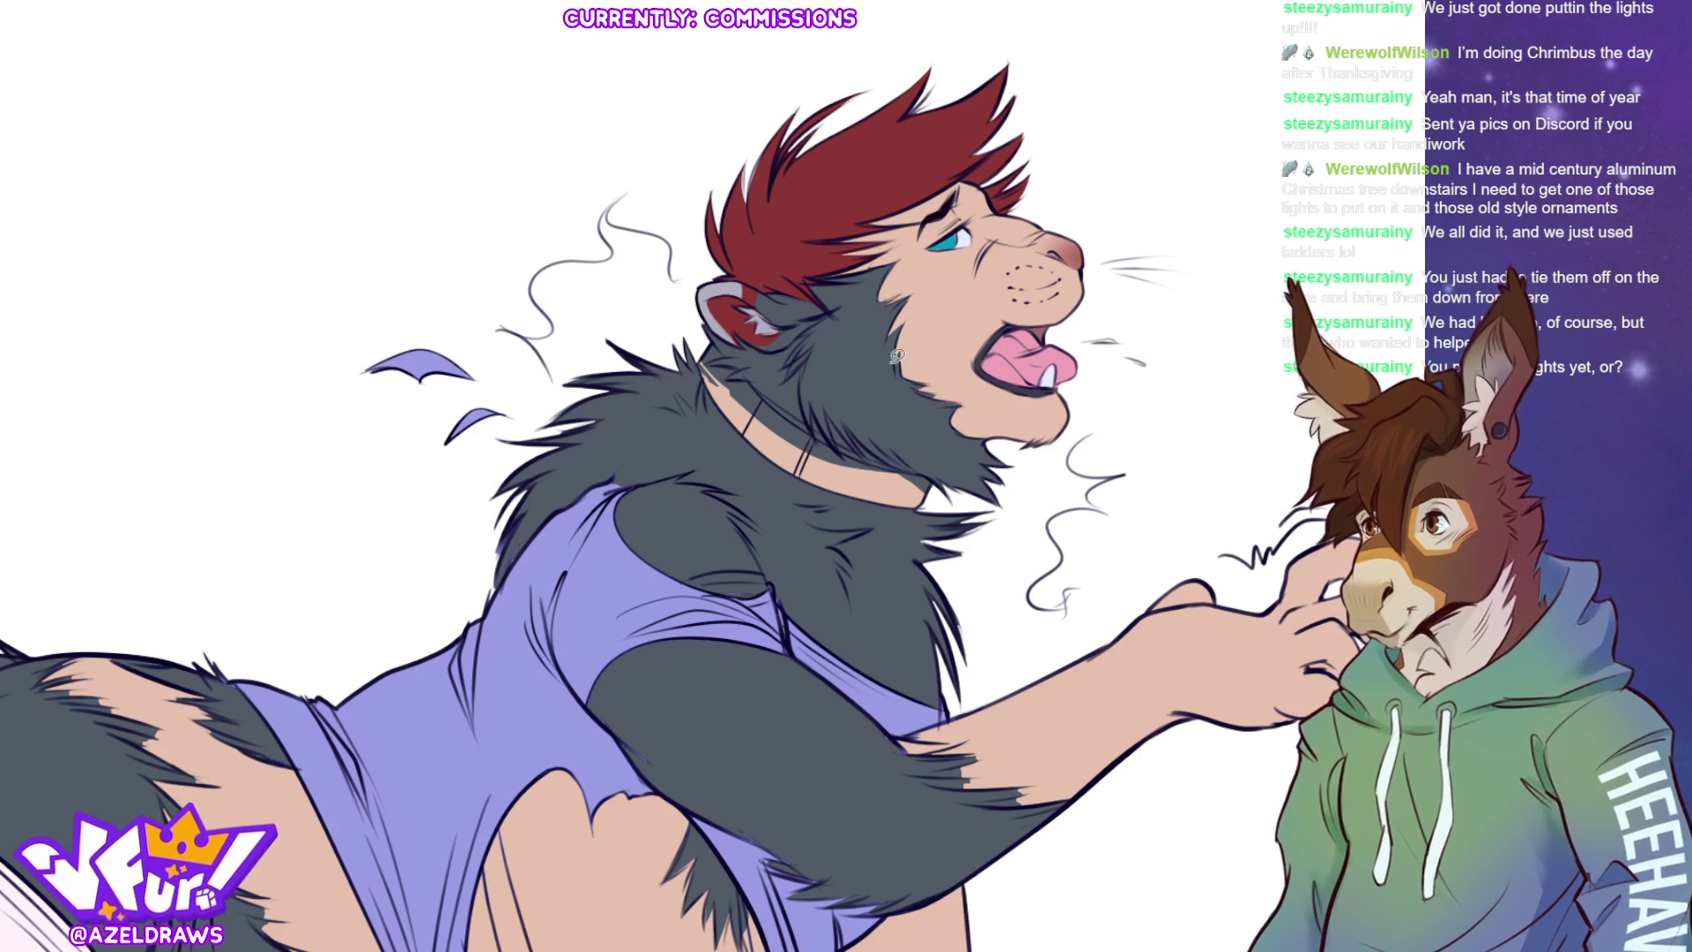
# - Outline the collar around the lion's neck for its brown fill, tilting the canvas along it
pyautogui.scroll(2, 704, 491)
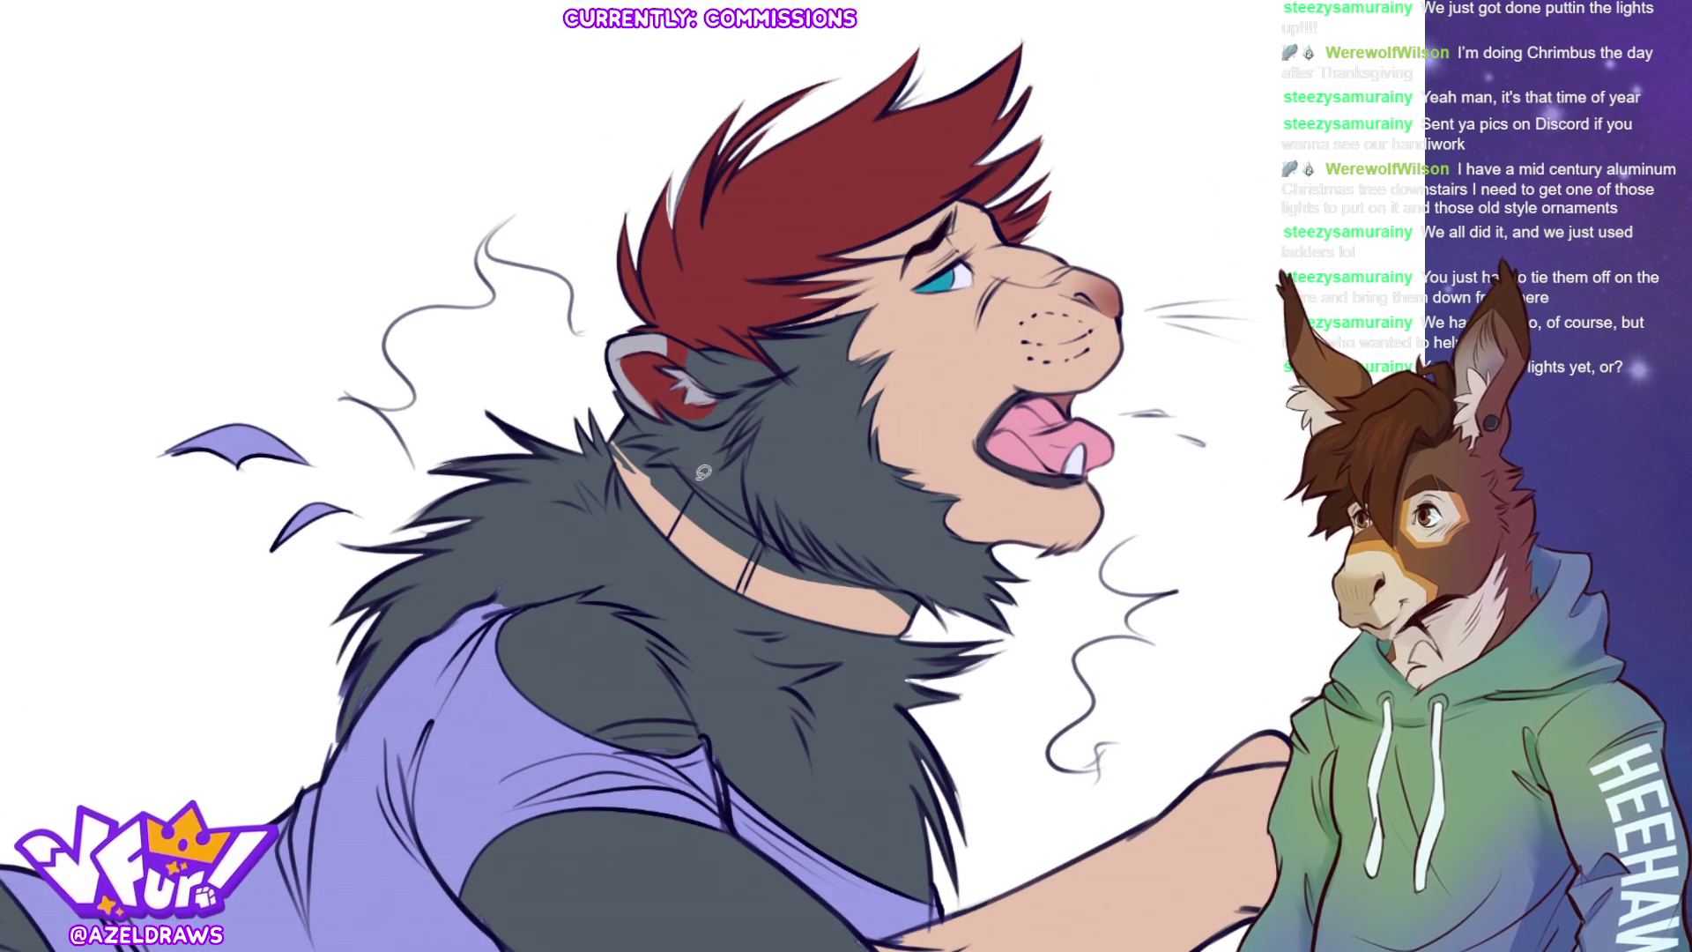
pyautogui.moveTo(704, 491)
pyautogui.mouseDown()
pyautogui.moveTo(636, 423)
pyautogui.moveTo(618, 429)
pyautogui.moveTo(654, 511)
pyautogui.moveTo(727, 571)
pyautogui.moveTo(740, 516)
pyautogui.moveTo(675, 464)
pyautogui.mouseUp()
pyautogui.moveTo(881, 440); pyautogui.dragTo(910, 424)
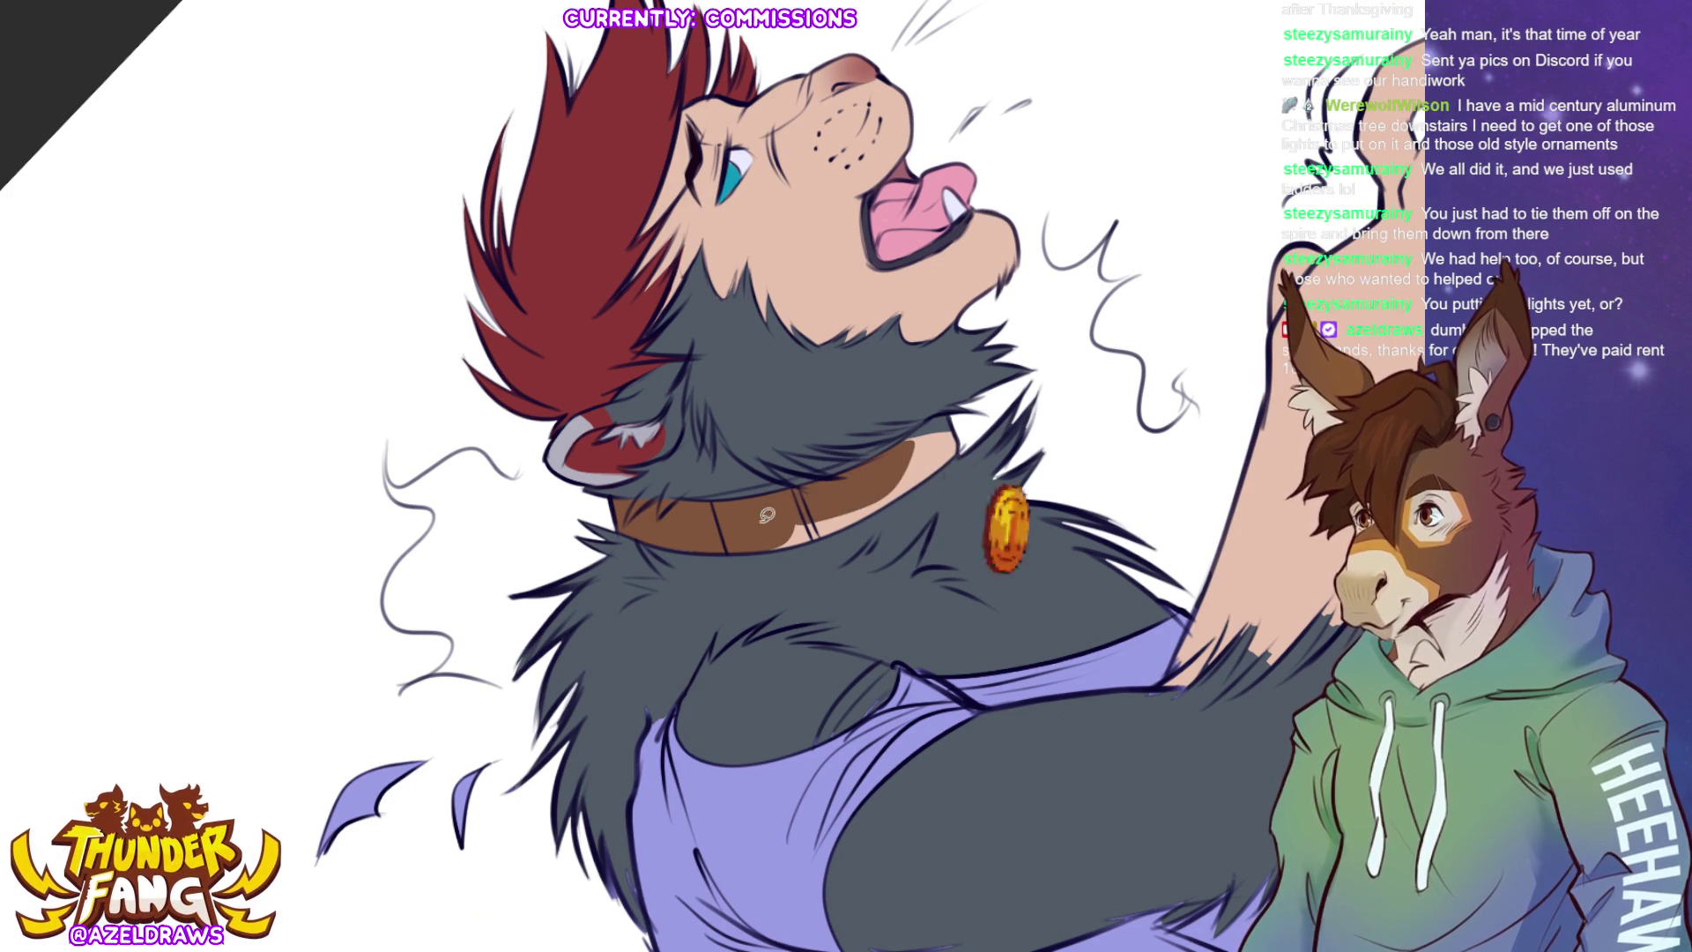
# - Trace a band section across the collar front and fill it pale grey, then reset the rotation
pyautogui.moveTo(684, 496)
pyautogui.mouseDown()
pyautogui.moveTo(927, 424)
pyautogui.moveTo(843, 486)
pyautogui.moveTo(683, 503)
pyautogui.moveTo(747, 546)
pyautogui.moveTo(806, 537)
pyautogui.moveTo(853, 521)
pyautogui.moveTo(902, 459)
pyautogui.moveTo(935, 470)
pyautogui.moveTo(970, 434)
pyautogui.moveTo(768, 545)
pyautogui.mouseUp()
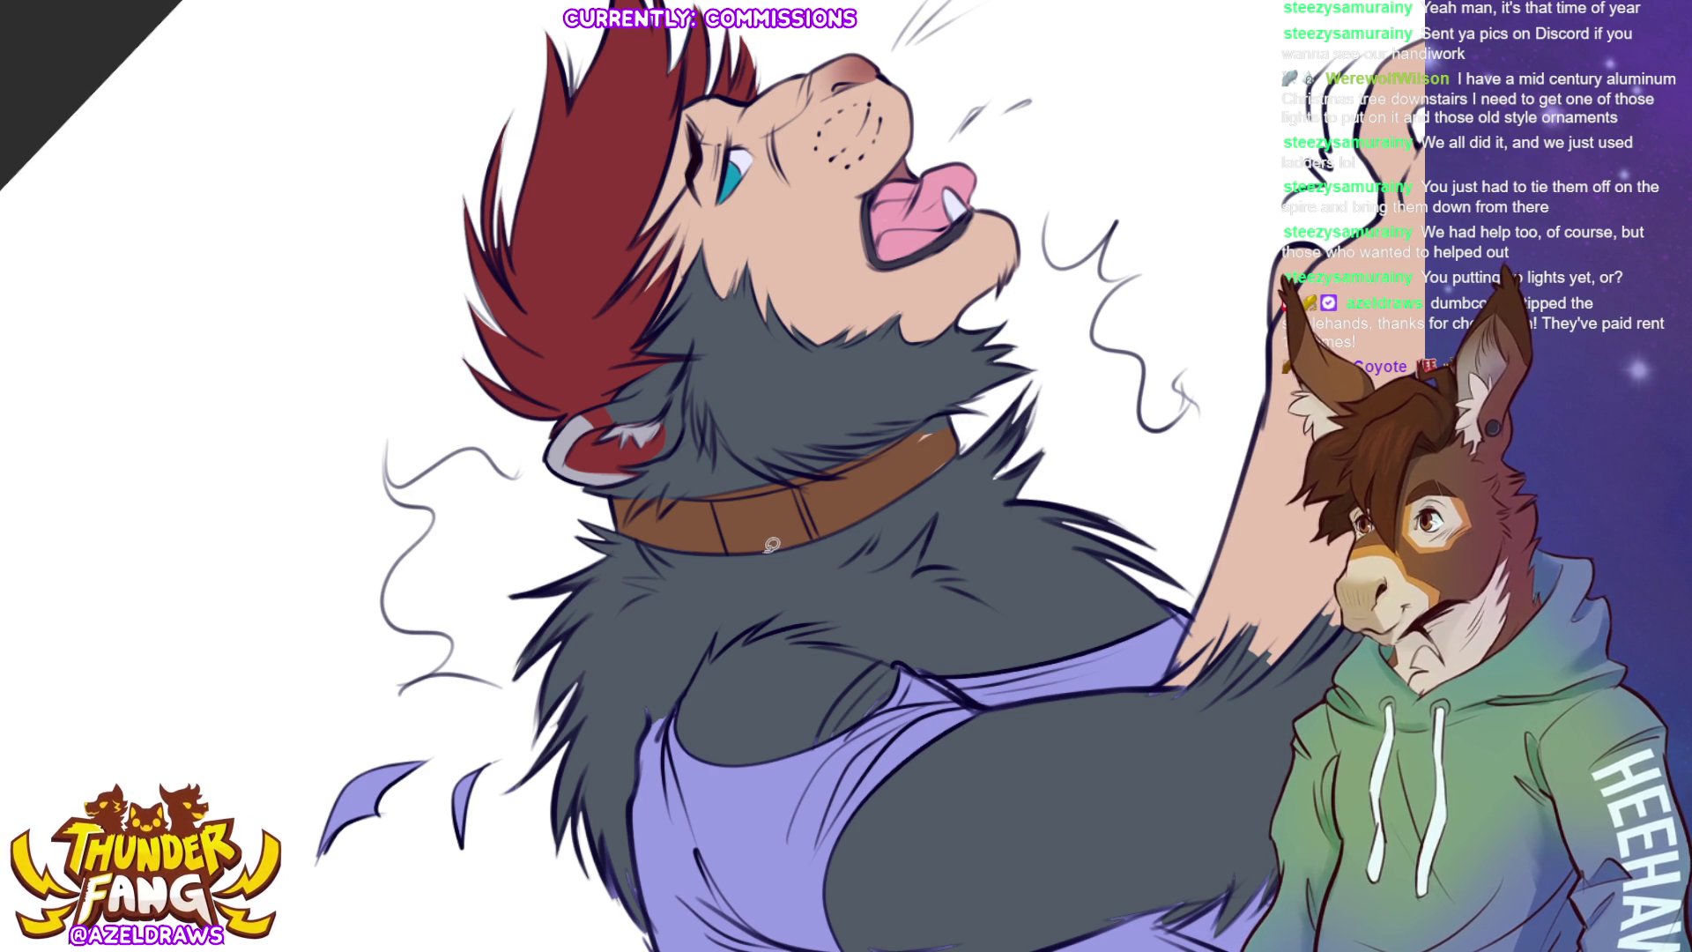
pyautogui.moveTo(890, 437)
pyautogui.mouseDown()
pyautogui.moveTo(856, 454)
pyautogui.moveTo(936, 411)
pyautogui.moveTo(962, 423)
pyautogui.moveTo(960, 454)
pyautogui.moveTo(888, 489)
pyautogui.mouseUp()
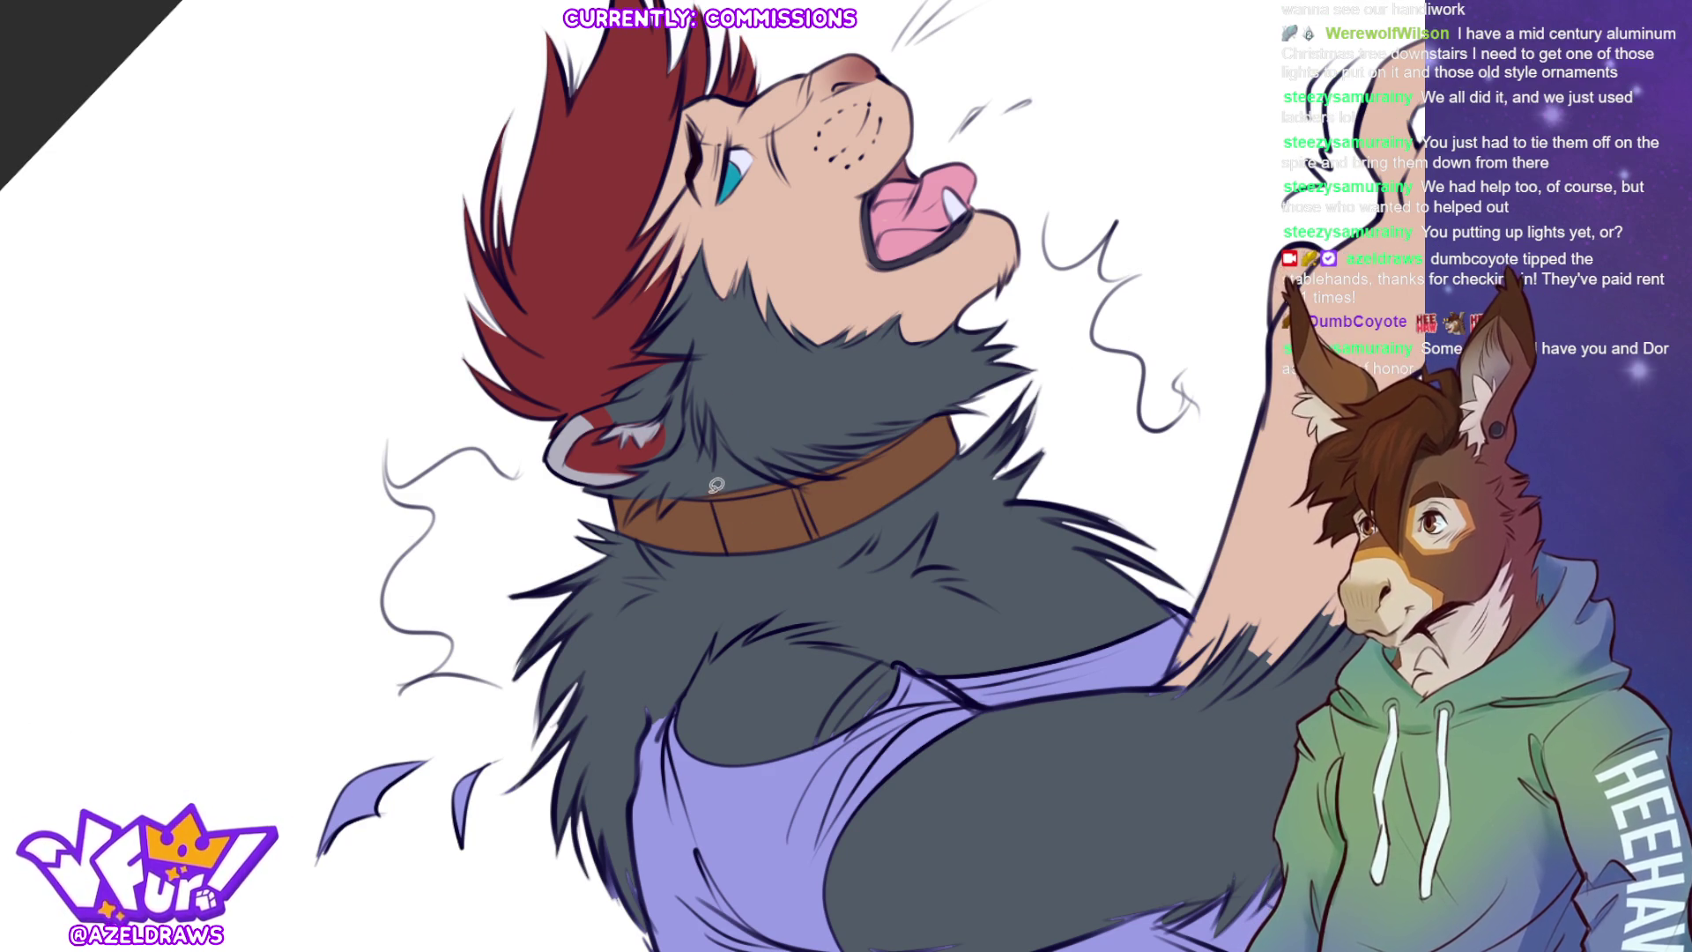
pyautogui.moveTo(717, 491)
pyautogui.mouseDown()
pyautogui.moveTo(744, 548)
pyautogui.moveTo(824, 532)
pyautogui.moveTo(802, 483)
pyautogui.moveTo(712, 490)
pyautogui.mouseUp()
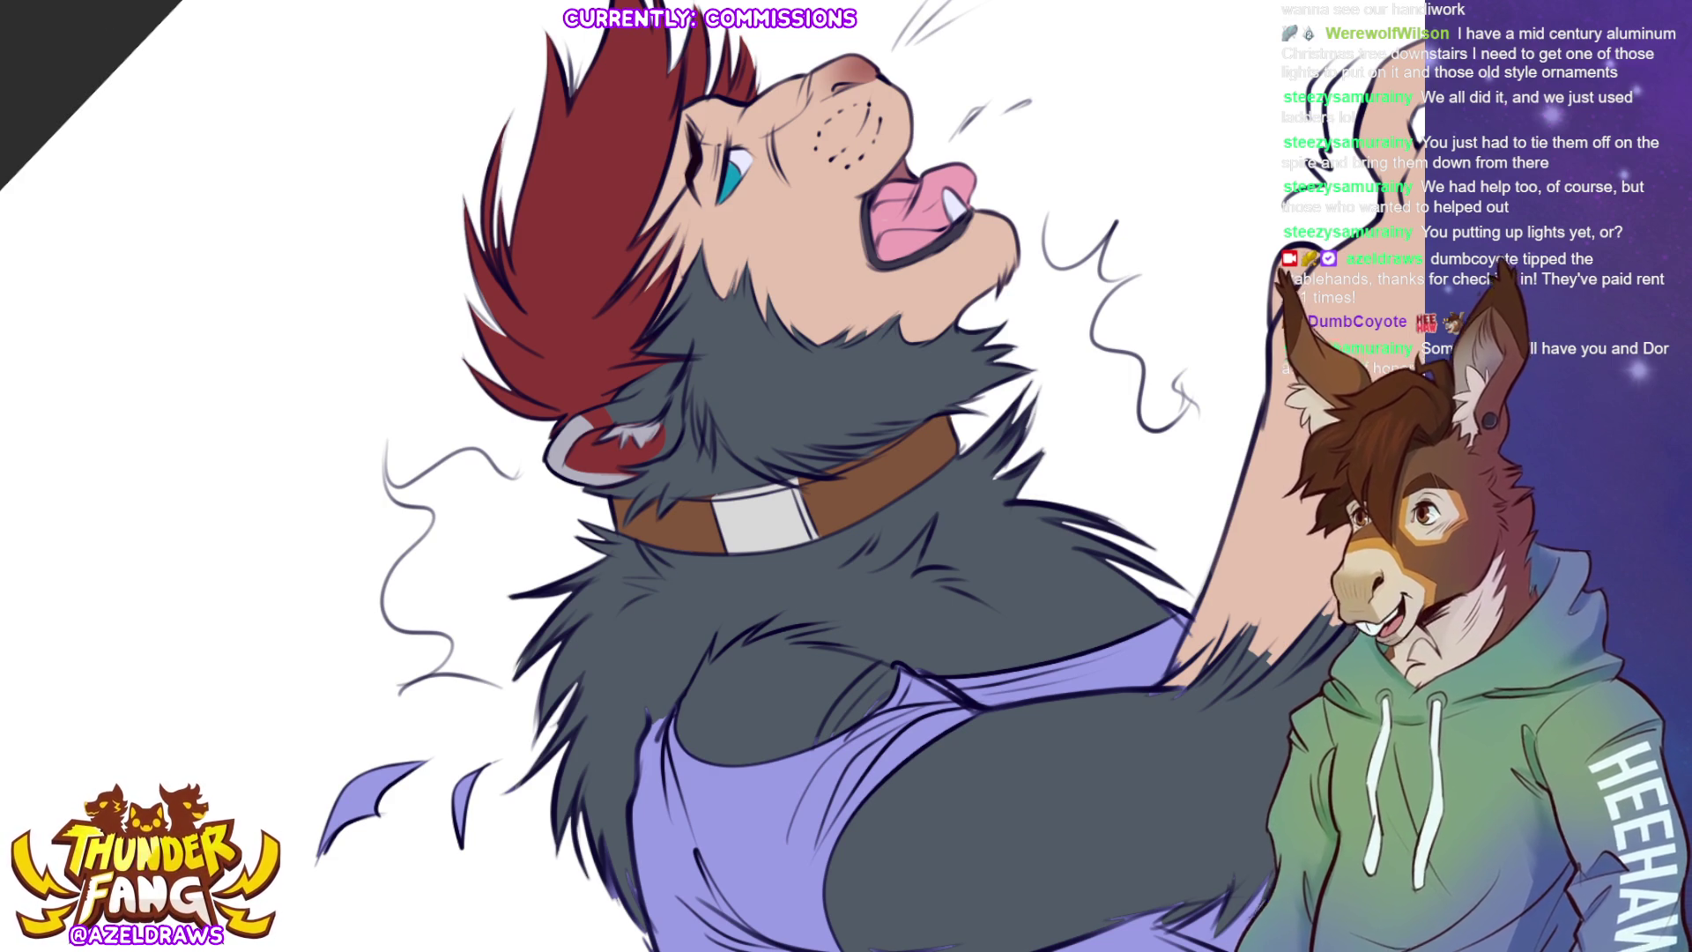
pyautogui.press('Home')
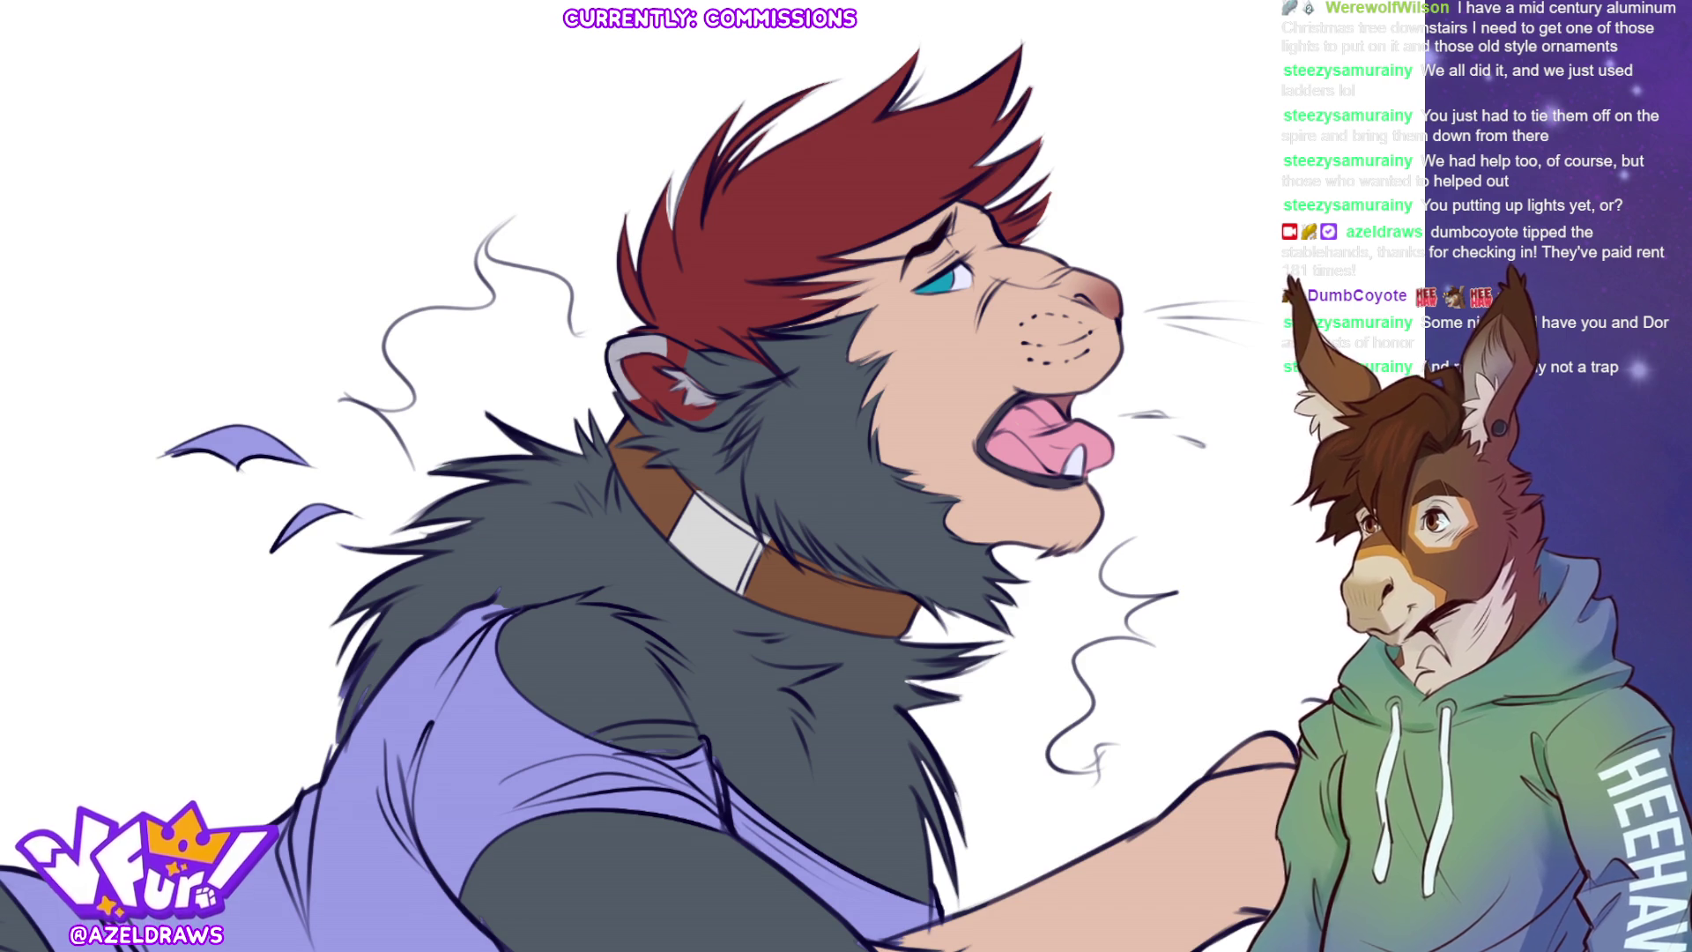
# - Zoom out to review the upright lion's arm, torso and grey-banded collar
pyautogui.hotkey('ctrl', '-')
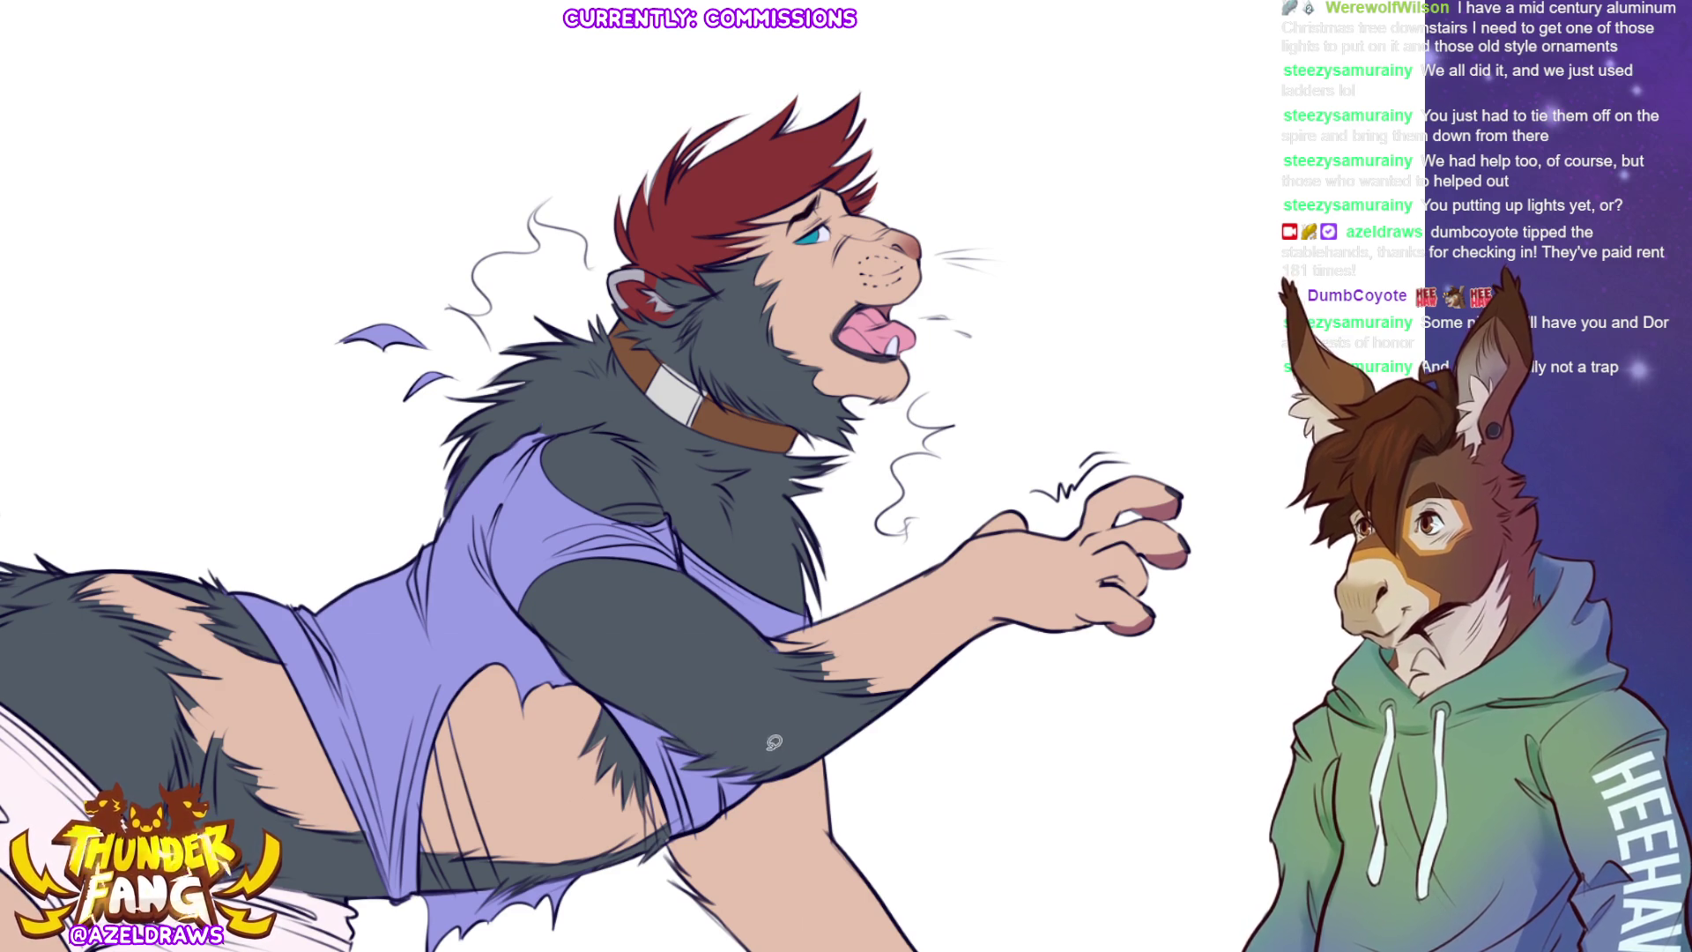
# - Add light fur strokes along the dark arm, select a shoulder-fur area, and bring the shorts into view
pyautogui.moveTo(709, 766); pyautogui.dragTo(749, 763)
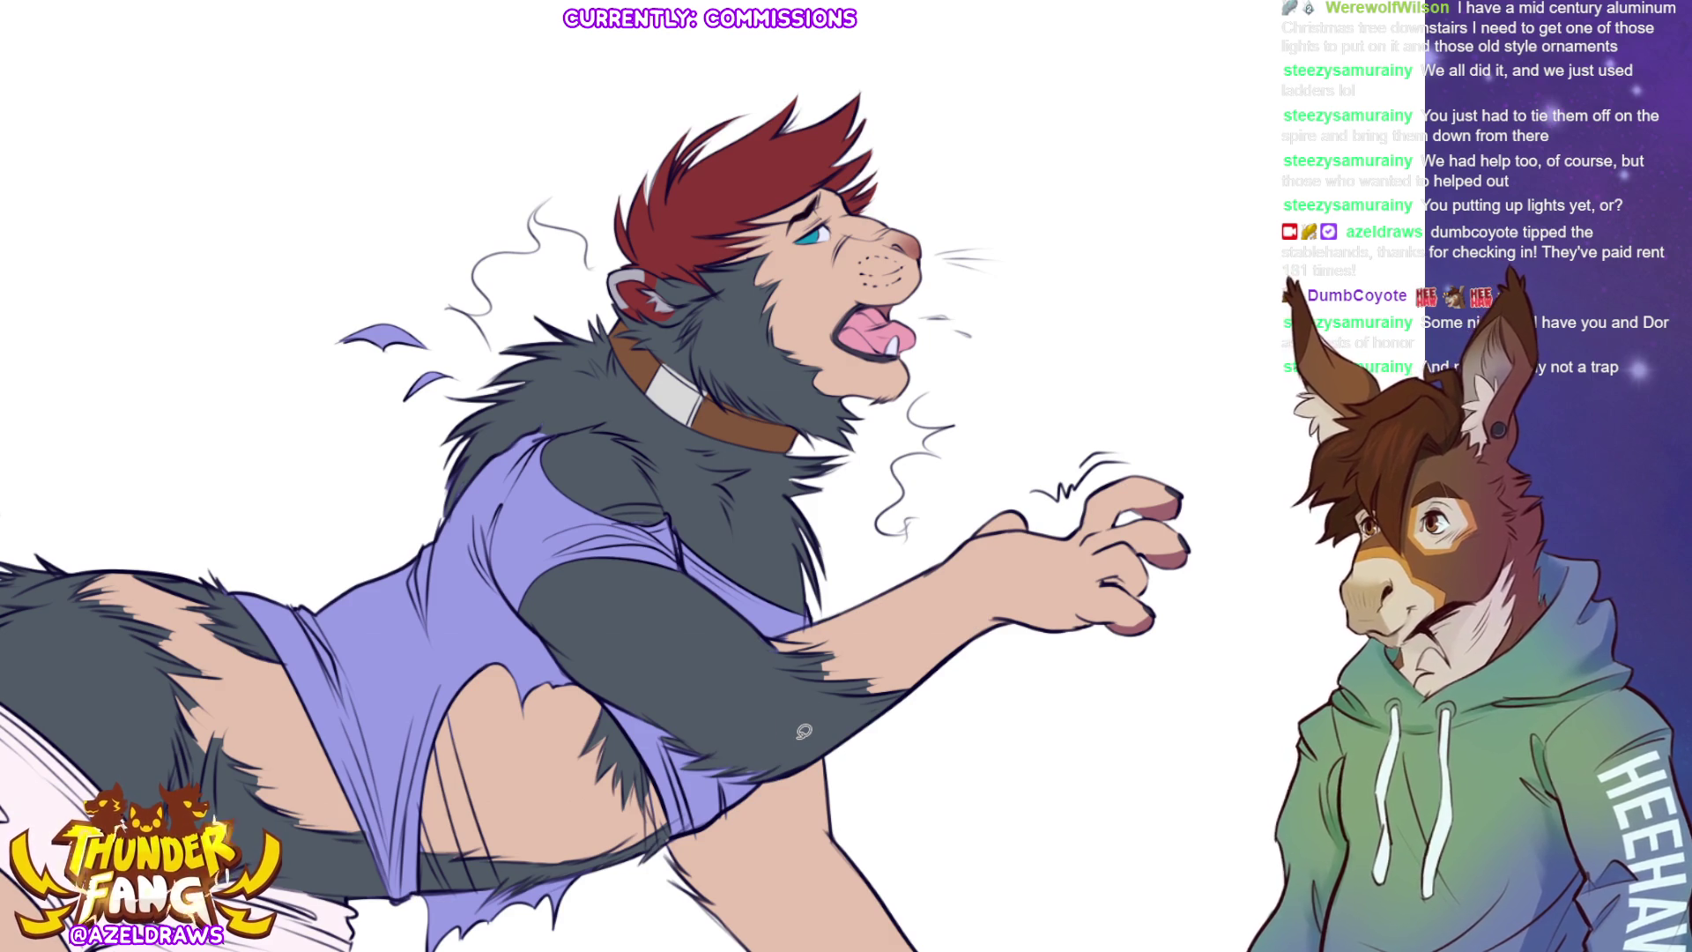
pyautogui.moveTo(856, 636)
pyautogui.mouseDown()
pyautogui.moveTo(772, 667)
pyautogui.moveTo(767, 633)
pyautogui.moveTo(828, 635)
pyautogui.moveTo(738, 657)
pyautogui.mouseUp()
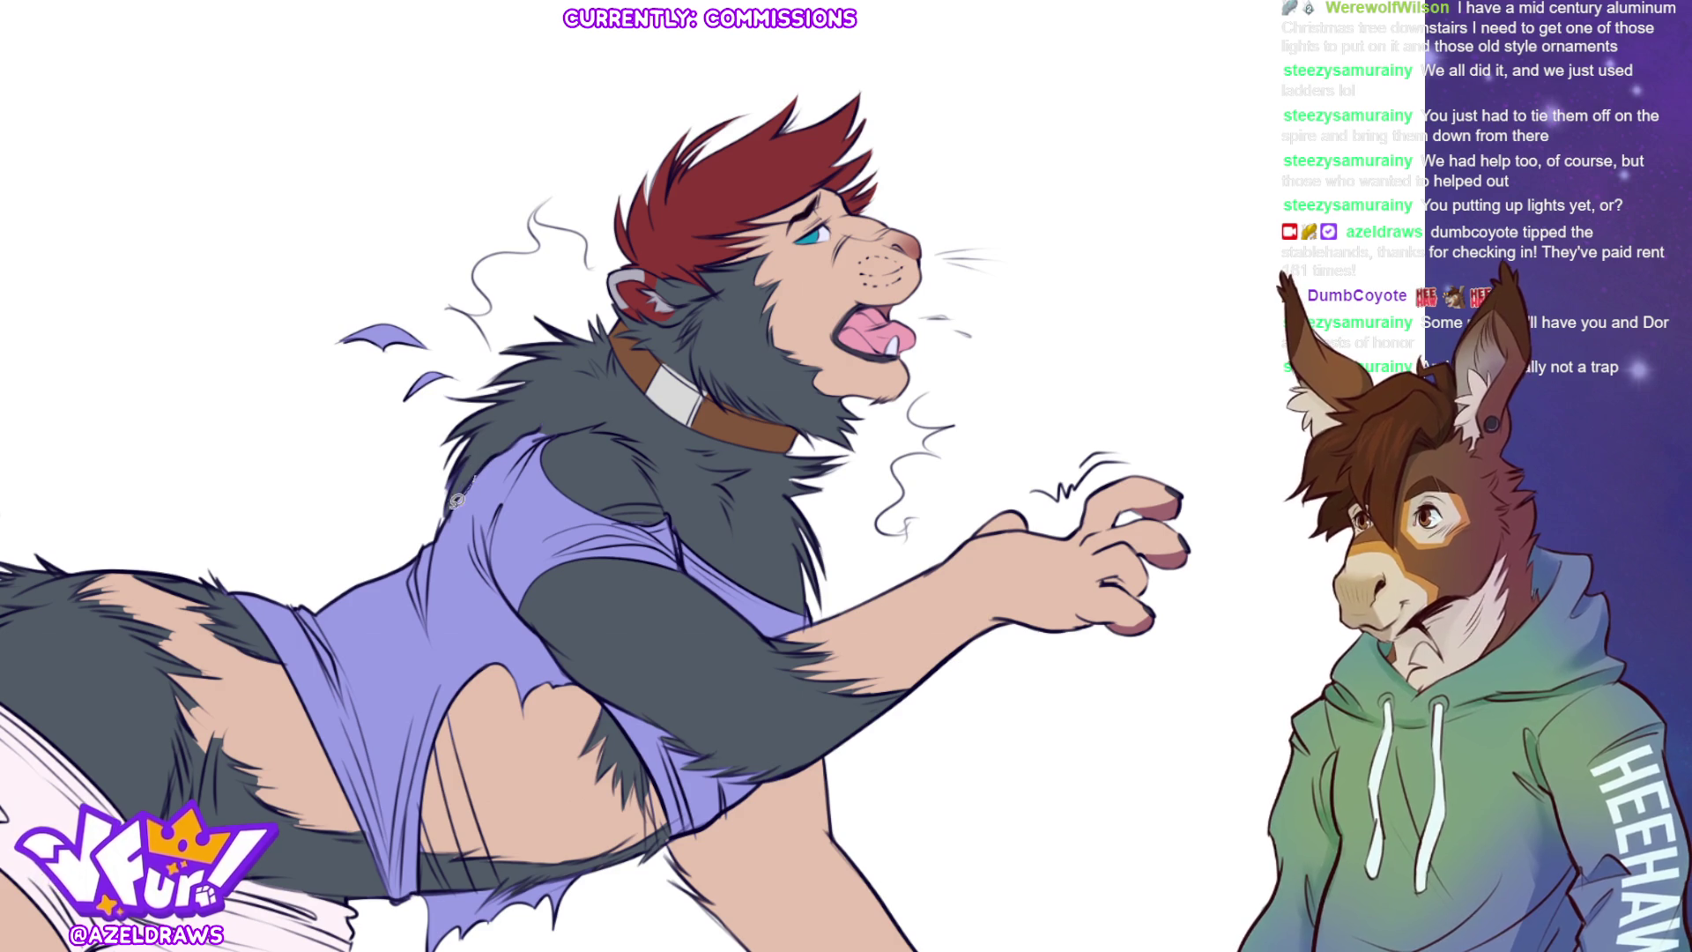
pyautogui.moveTo(522, 432)
pyautogui.mouseDown()
pyautogui.moveTo(548, 406)
pyautogui.moveTo(533, 455)
pyautogui.mouseUp()
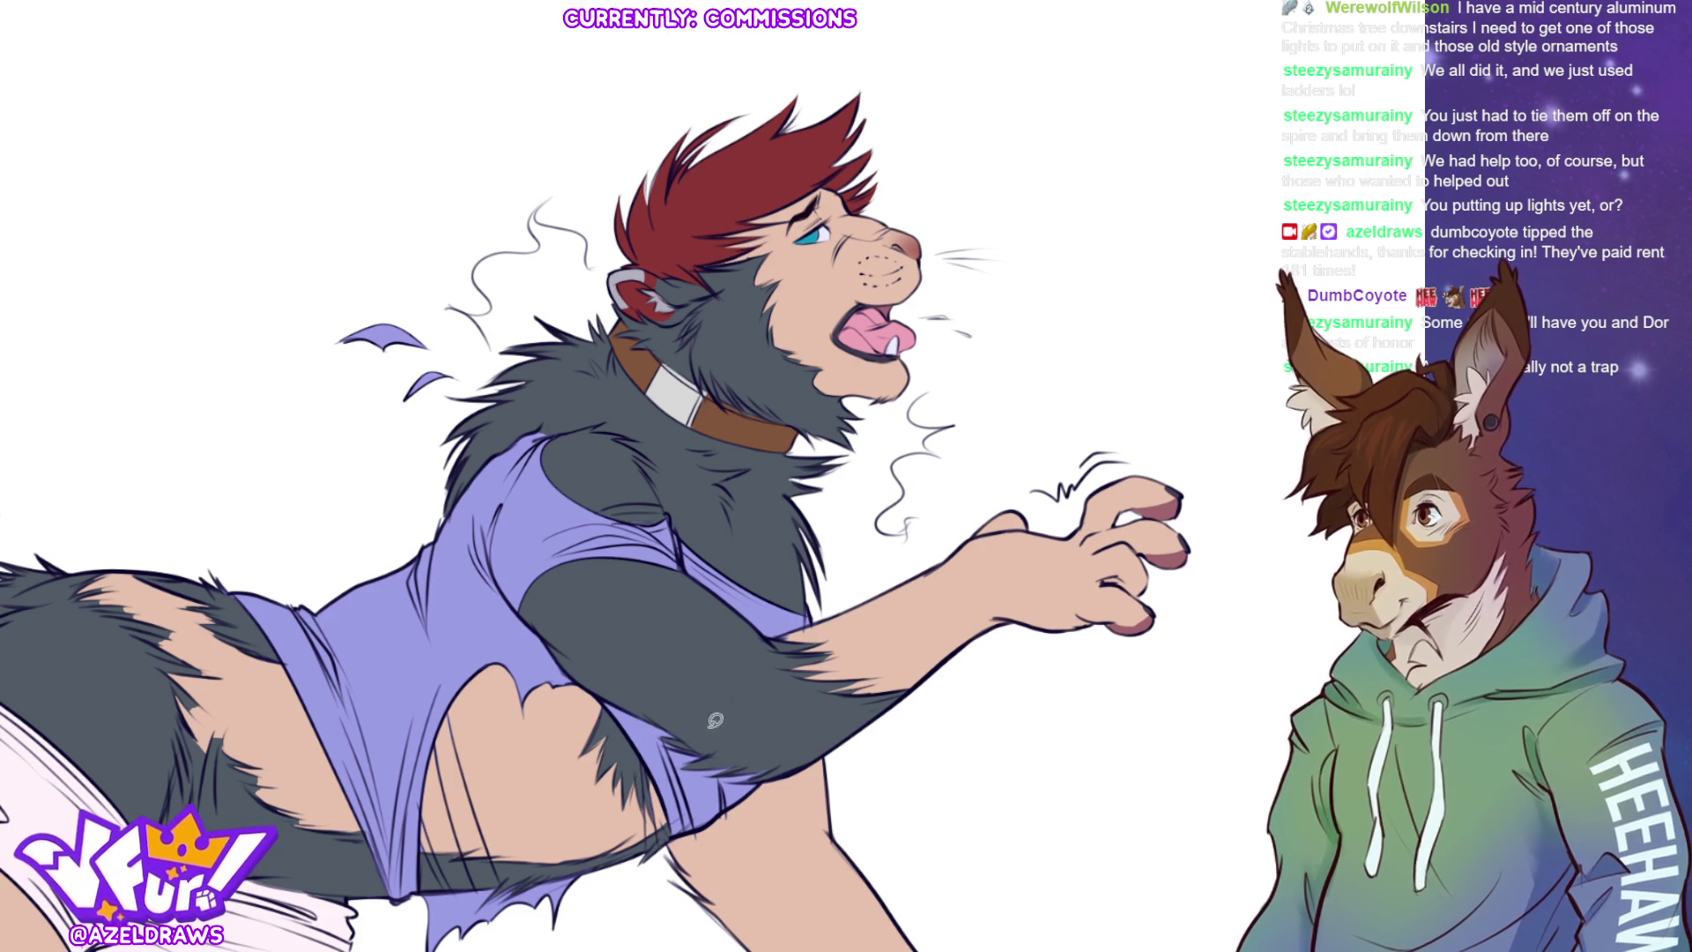
pyautogui.moveTo(405, 641); pyautogui.dragTo(625, 575)
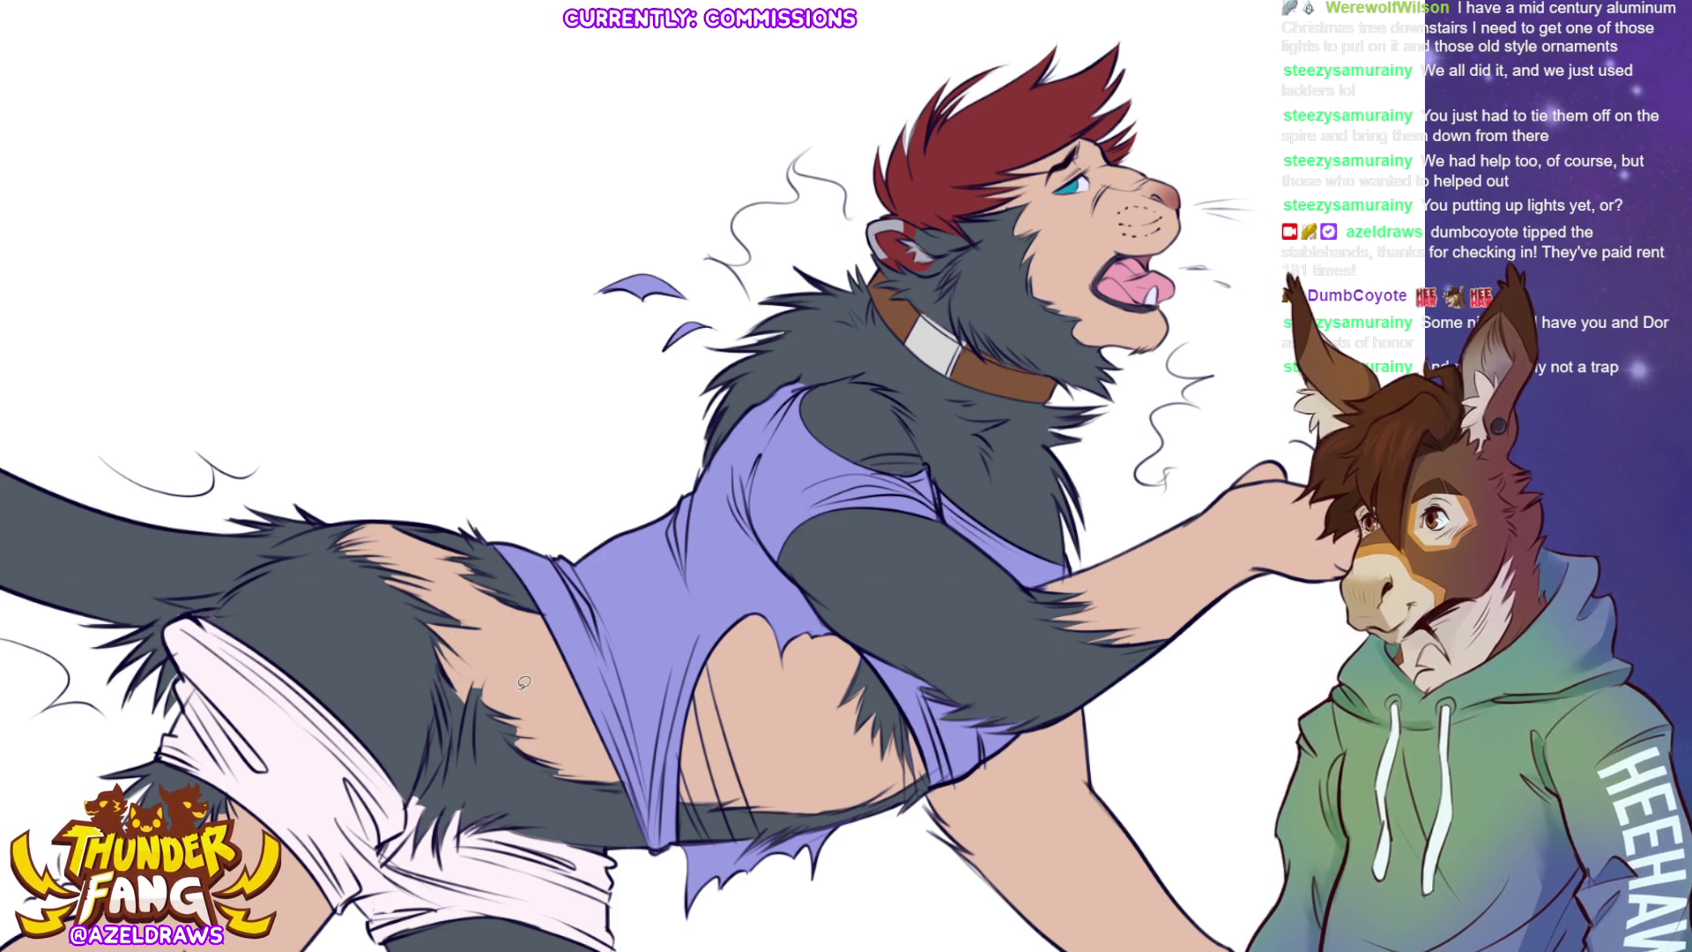
# - Lasso a patch of the body fur, then fit the whole drawing on screen
pyautogui.moveTo(471, 681)
pyautogui.mouseDown()
pyautogui.moveTo(477, 741)
pyautogui.moveTo(483, 719)
pyautogui.mouseUp()
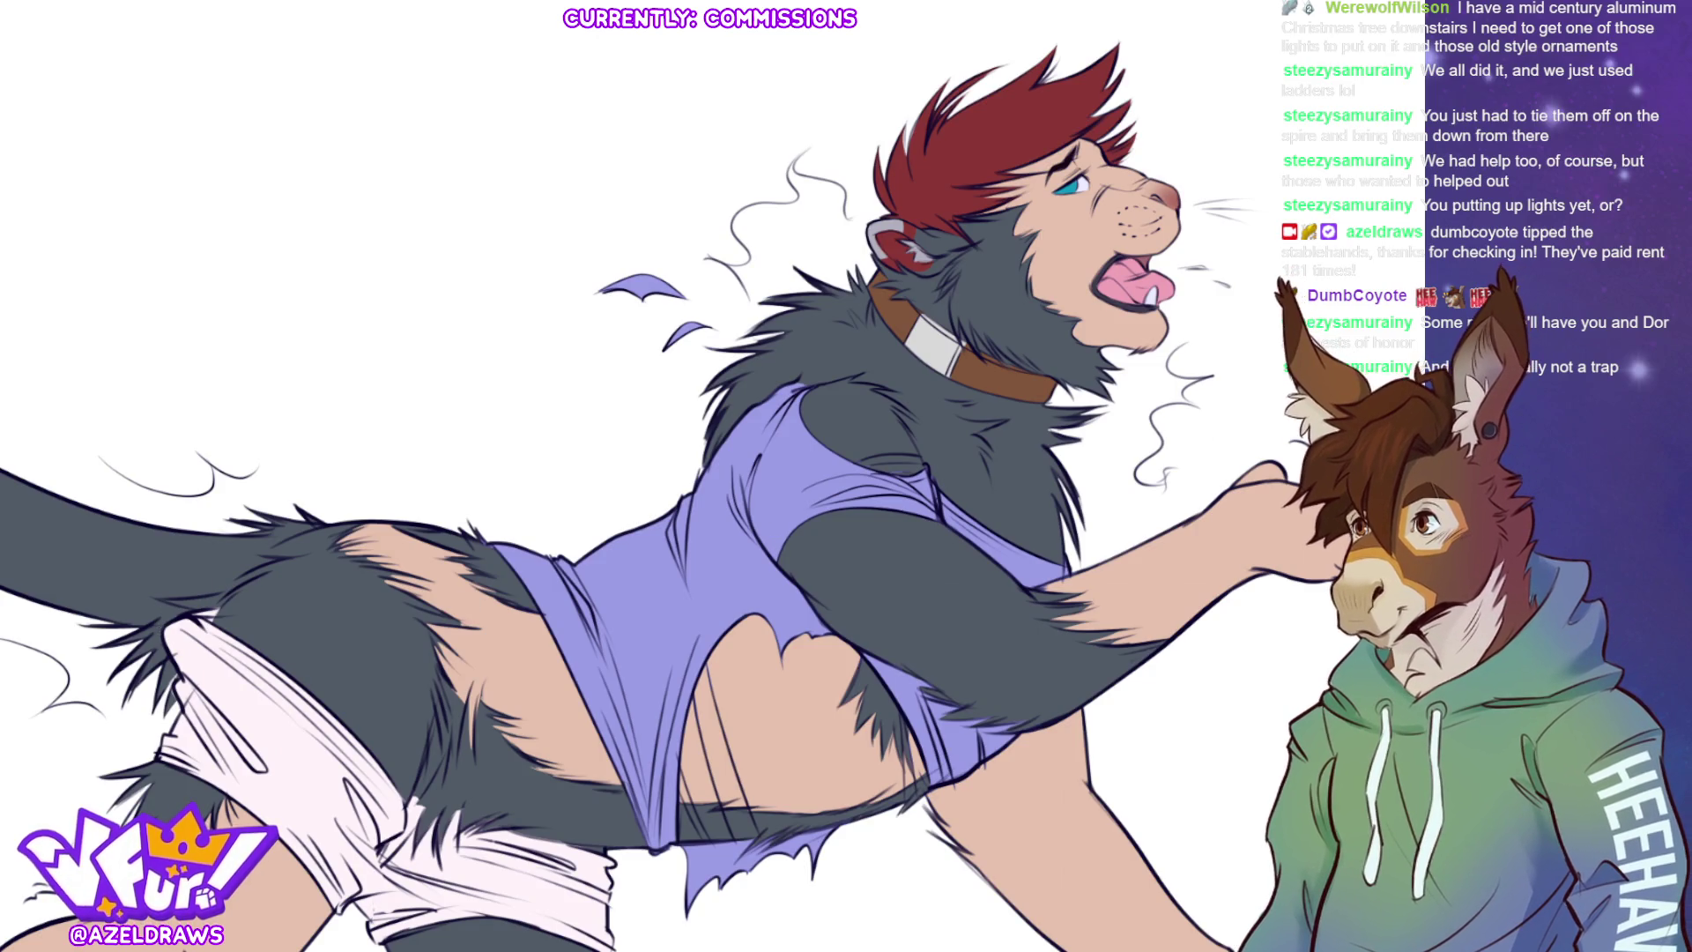
pyautogui.hotkey('ctrl', '0')
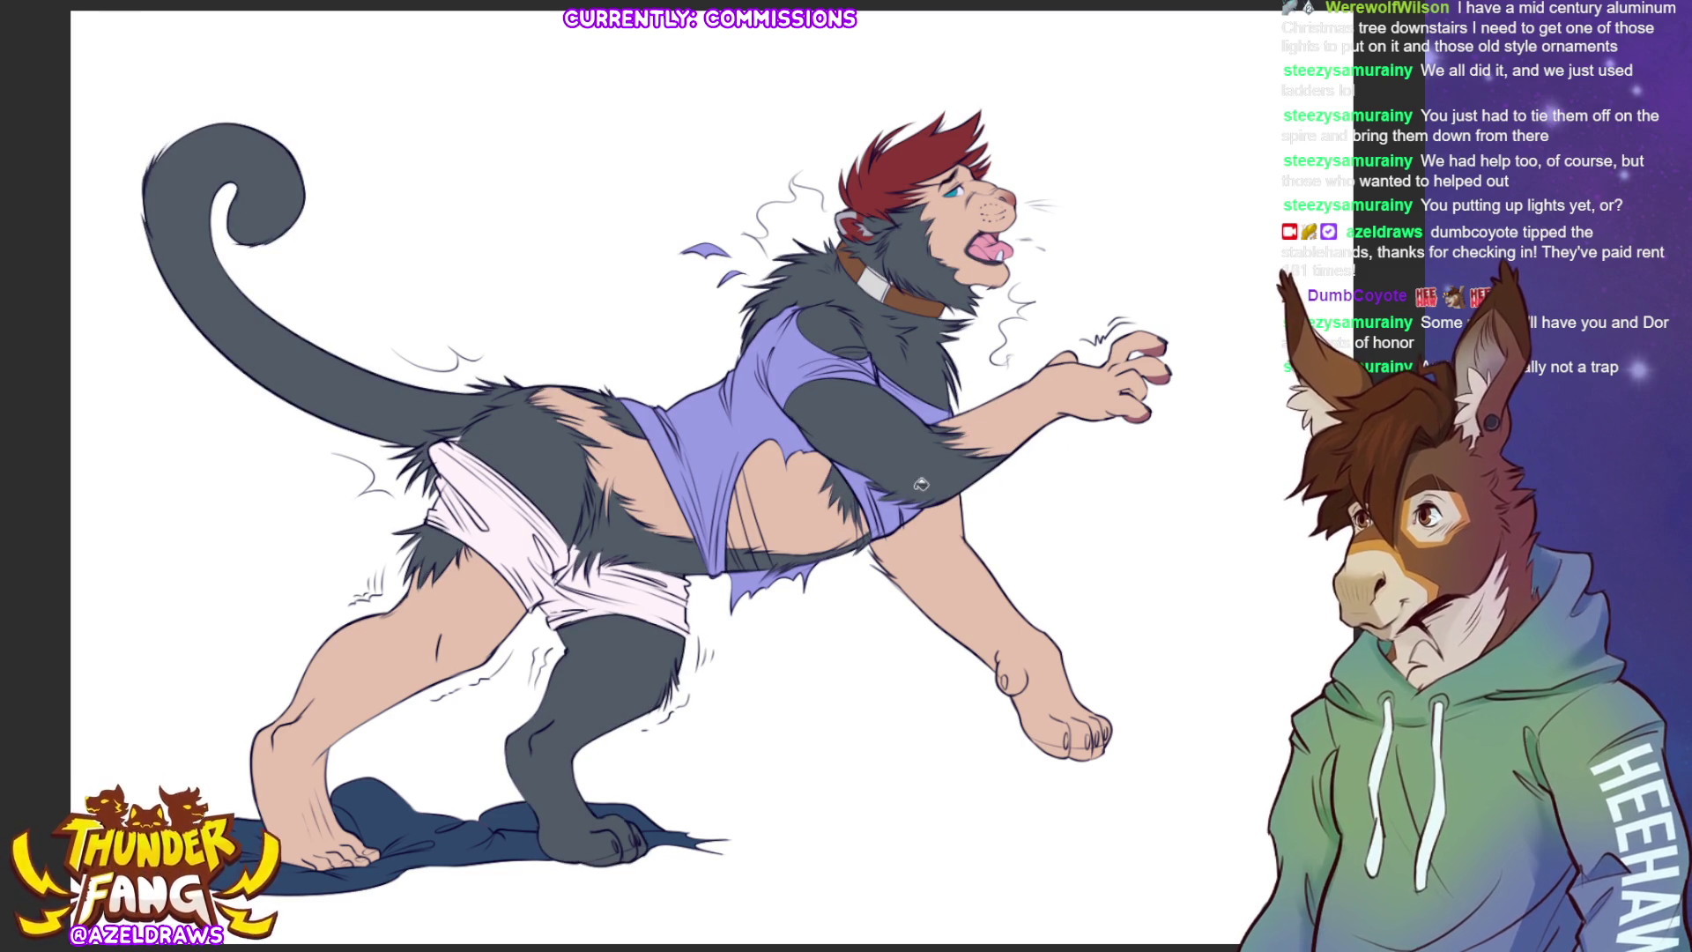
# - Shade the belly, the shorts and the torn shirt's lower edge with light grey strokes
pyautogui.moveTo(809, 546); pyautogui.dragTo(749, 558)
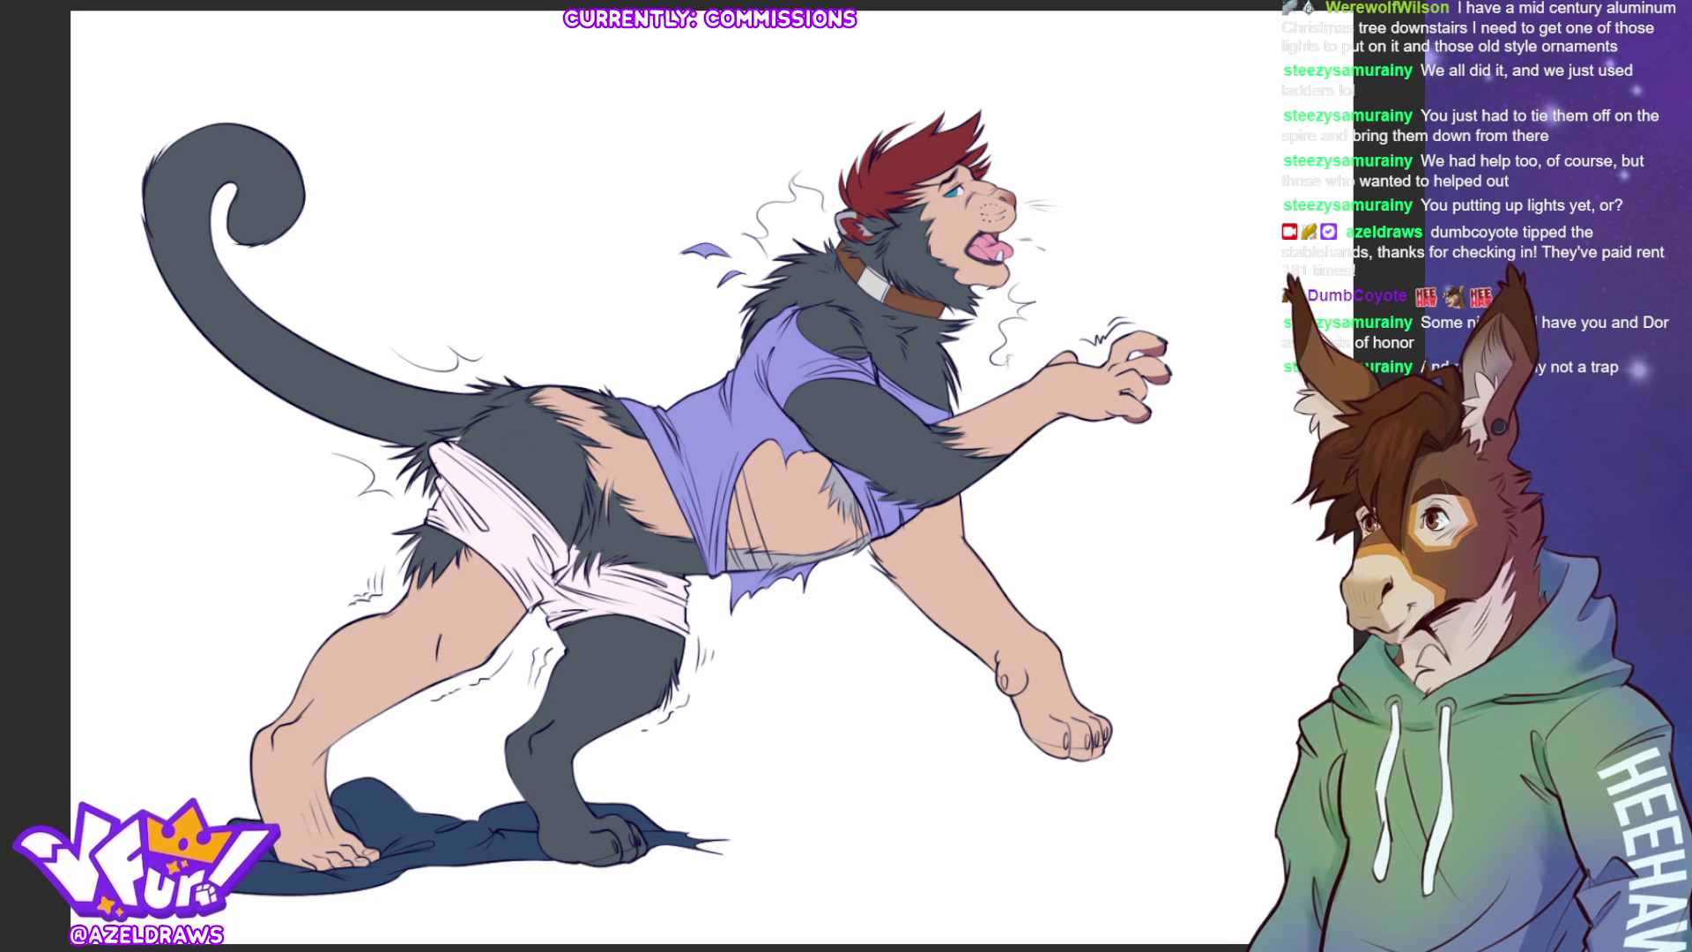
pyautogui.moveTo(574, 550)
pyautogui.mouseDown()
pyautogui.moveTo(564, 575)
pyautogui.moveTo(612, 526)
pyautogui.moveTo(586, 533)
pyautogui.moveTo(610, 483)
pyautogui.moveTo(633, 489)
pyautogui.moveTo(631, 514)
pyautogui.moveTo(703, 546)
pyautogui.moveTo(600, 542)
pyautogui.moveTo(593, 571)
pyautogui.moveTo(624, 512)
pyautogui.moveTo(619, 559)
pyautogui.moveTo(629, 541)
pyautogui.moveTo(697, 571)
pyautogui.moveTo(700, 539)
pyautogui.mouseUp()
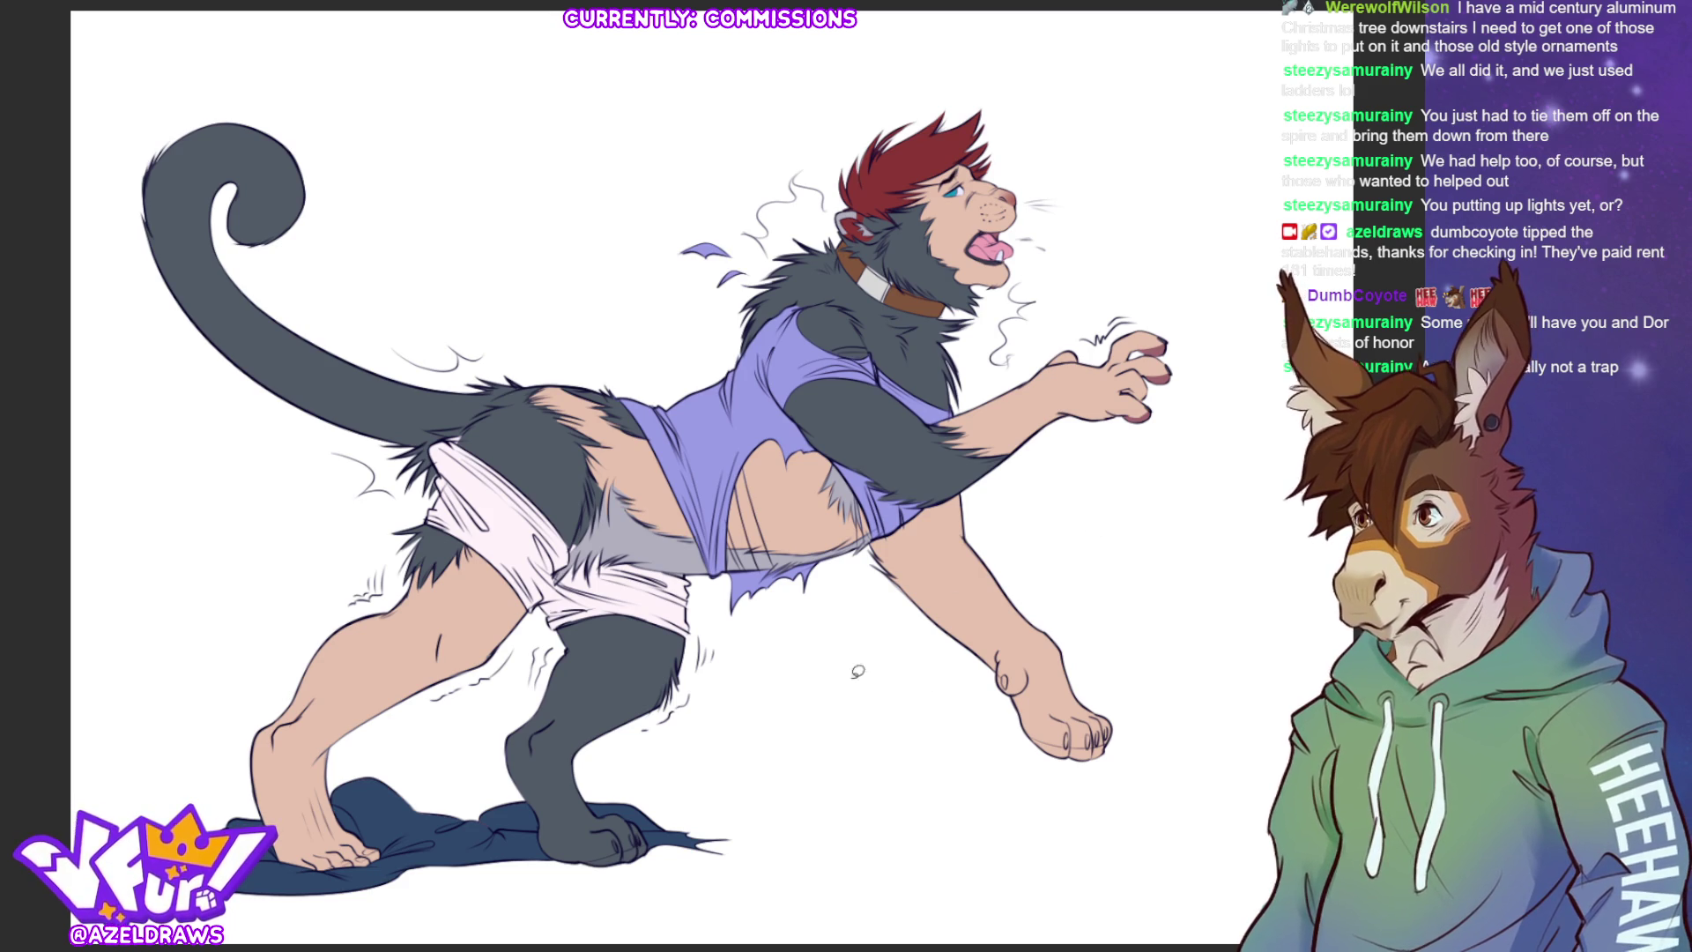
pyautogui.moveTo(868, 544)
pyautogui.mouseDown()
pyautogui.moveTo(936, 498)
pyautogui.moveTo(1015, 507)
pyautogui.moveTo(1137, 784)
pyautogui.moveTo(867, 704)
pyautogui.mouseUp()
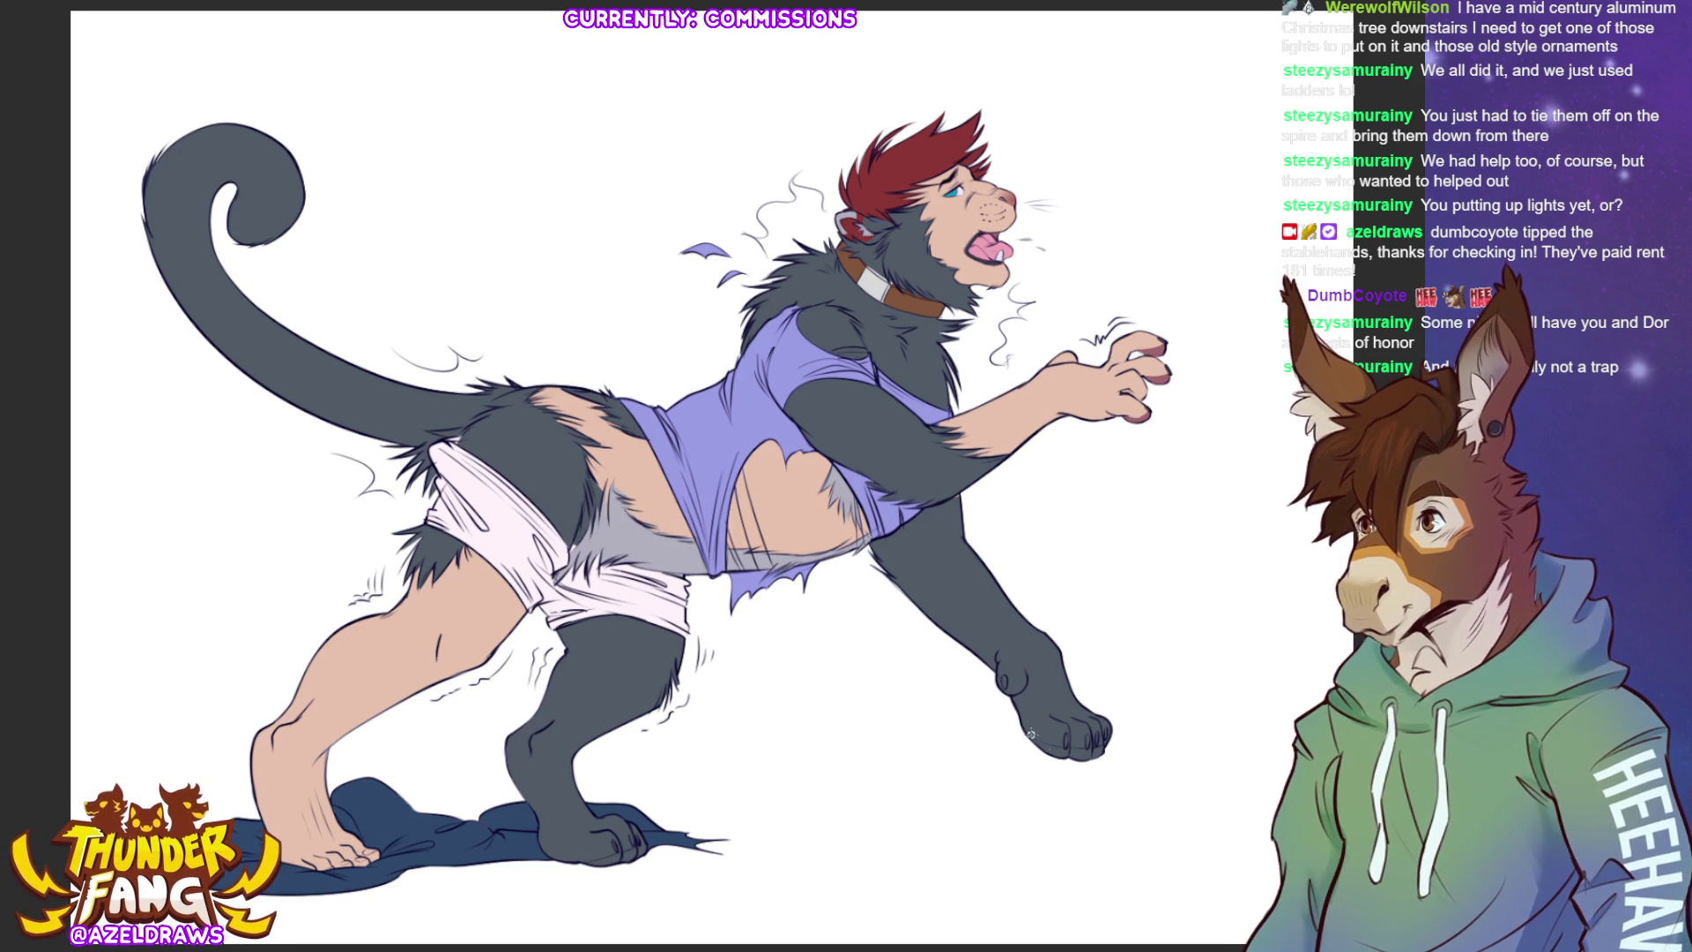
# - Add light grey highlights to the front paw's lower edge and heel, plus a pad line underneath
pyautogui.moveTo(1033, 725); pyautogui.dragTo(1084, 727)
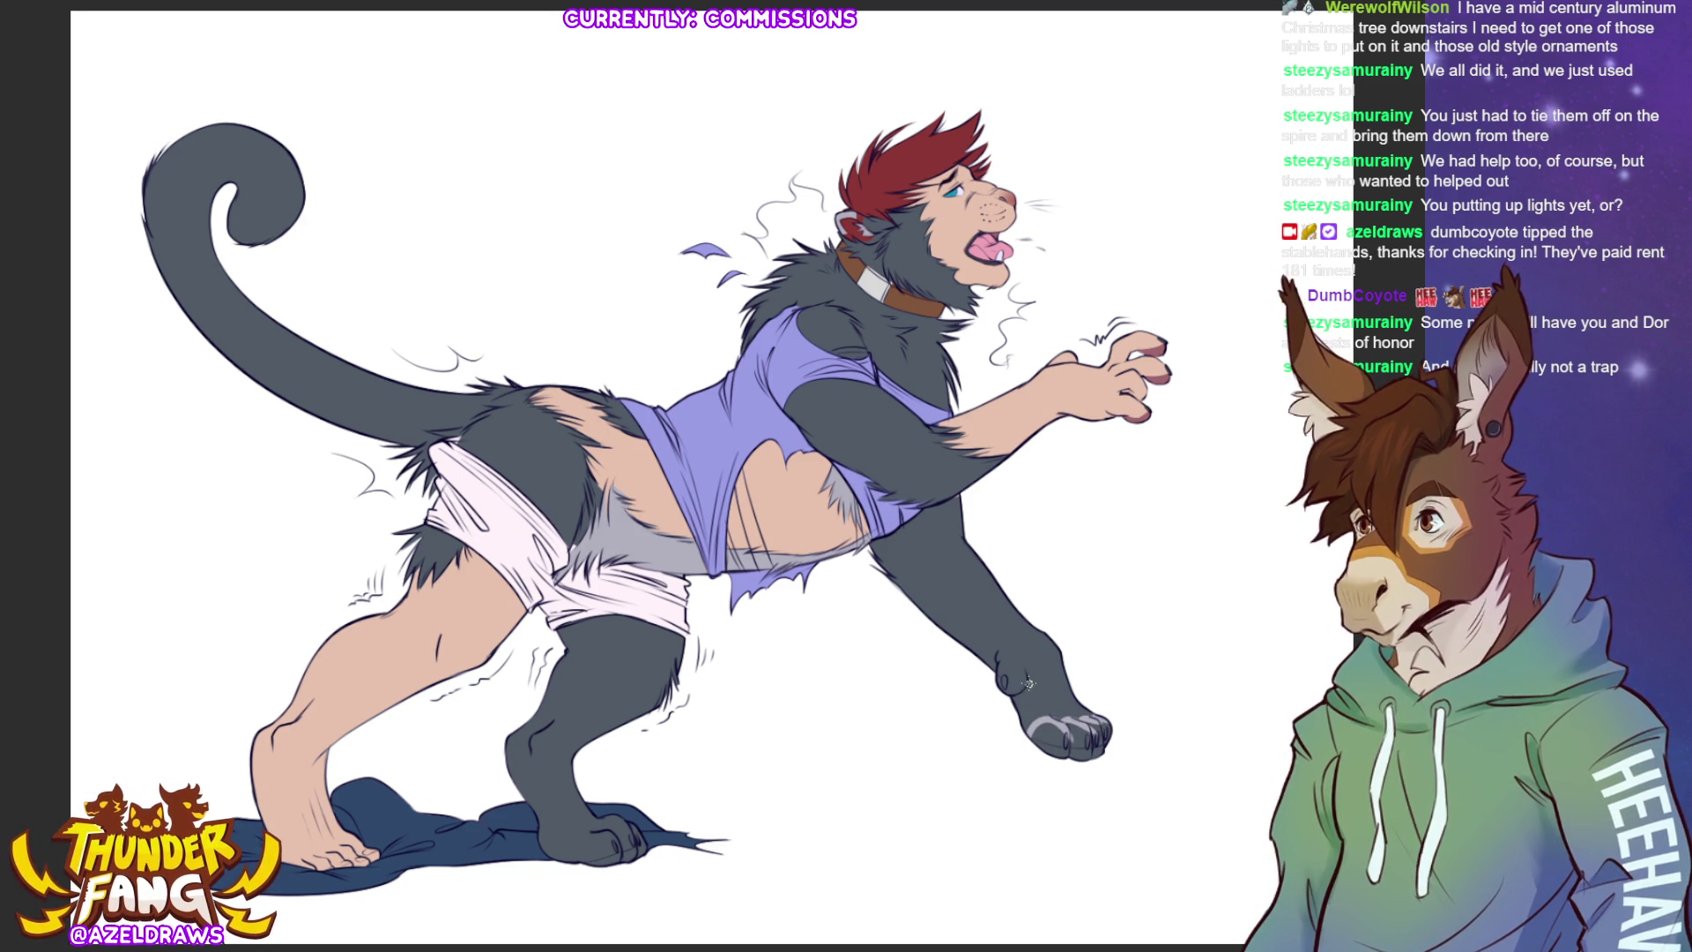
pyautogui.moveTo(1010, 664)
pyautogui.mouseDown()
pyautogui.moveTo(998, 685)
pyautogui.moveTo(1020, 675)
pyautogui.mouseUp()
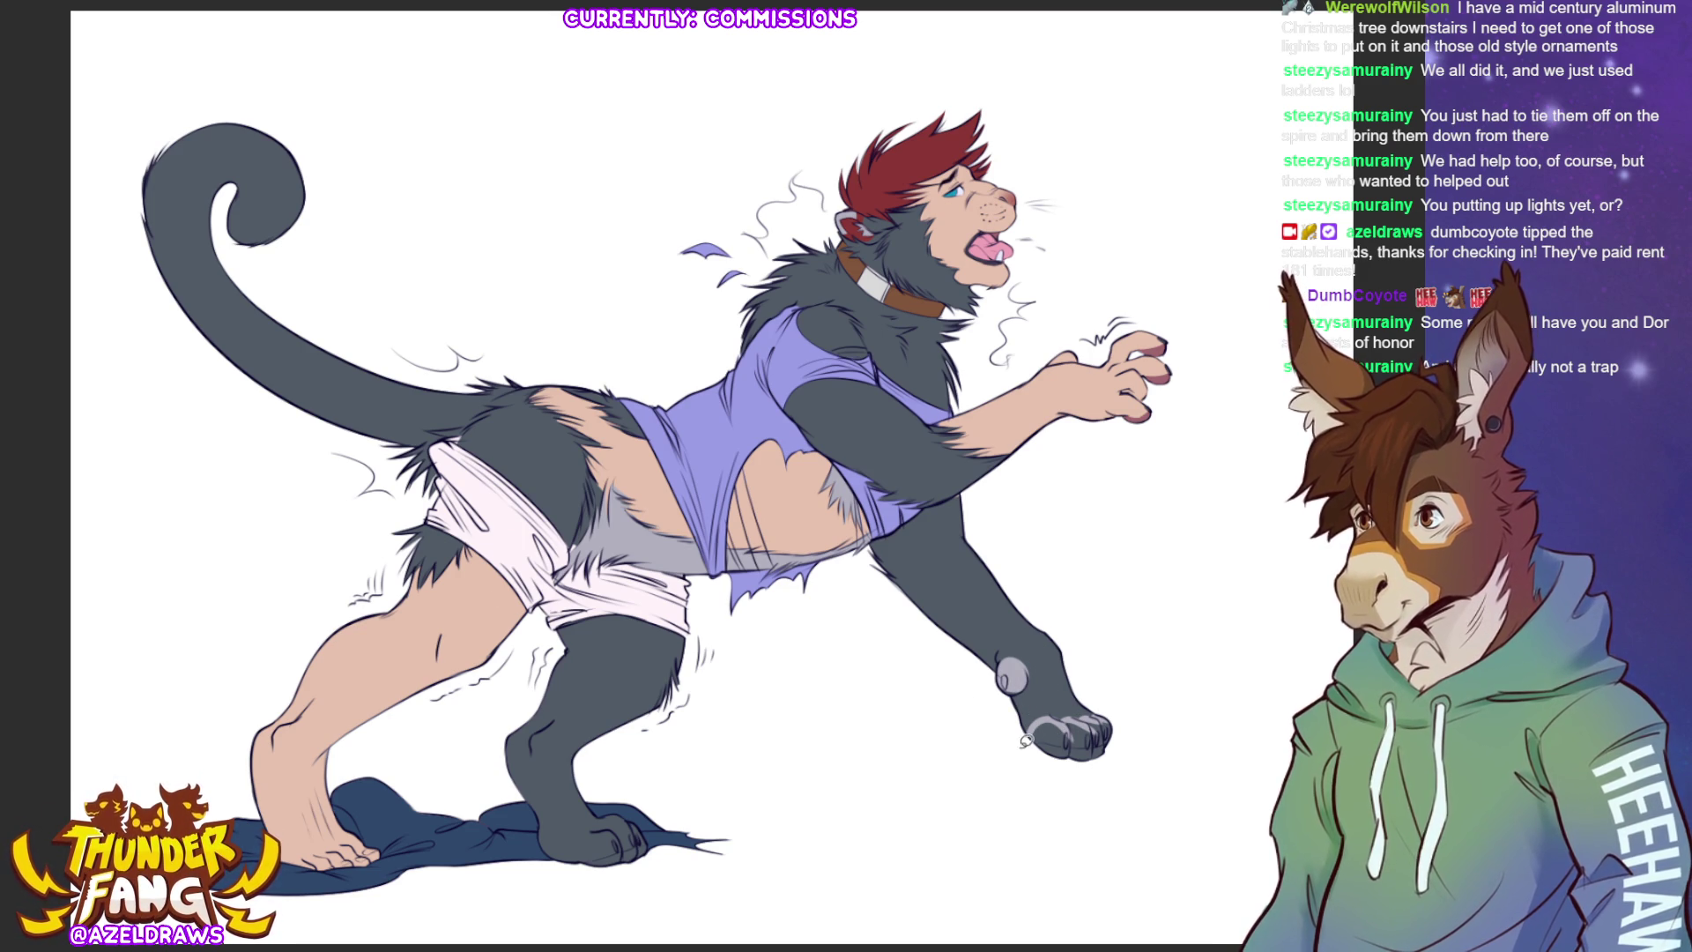
pyautogui.moveTo(1025, 747)
pyautogui.mouseDown()
pyautogui.moveTo(1053, 716)
pyautogui.moveTo(1103, 716)
pyautogui.moveTo(1027, 762)
pyautogui.mouseUp()
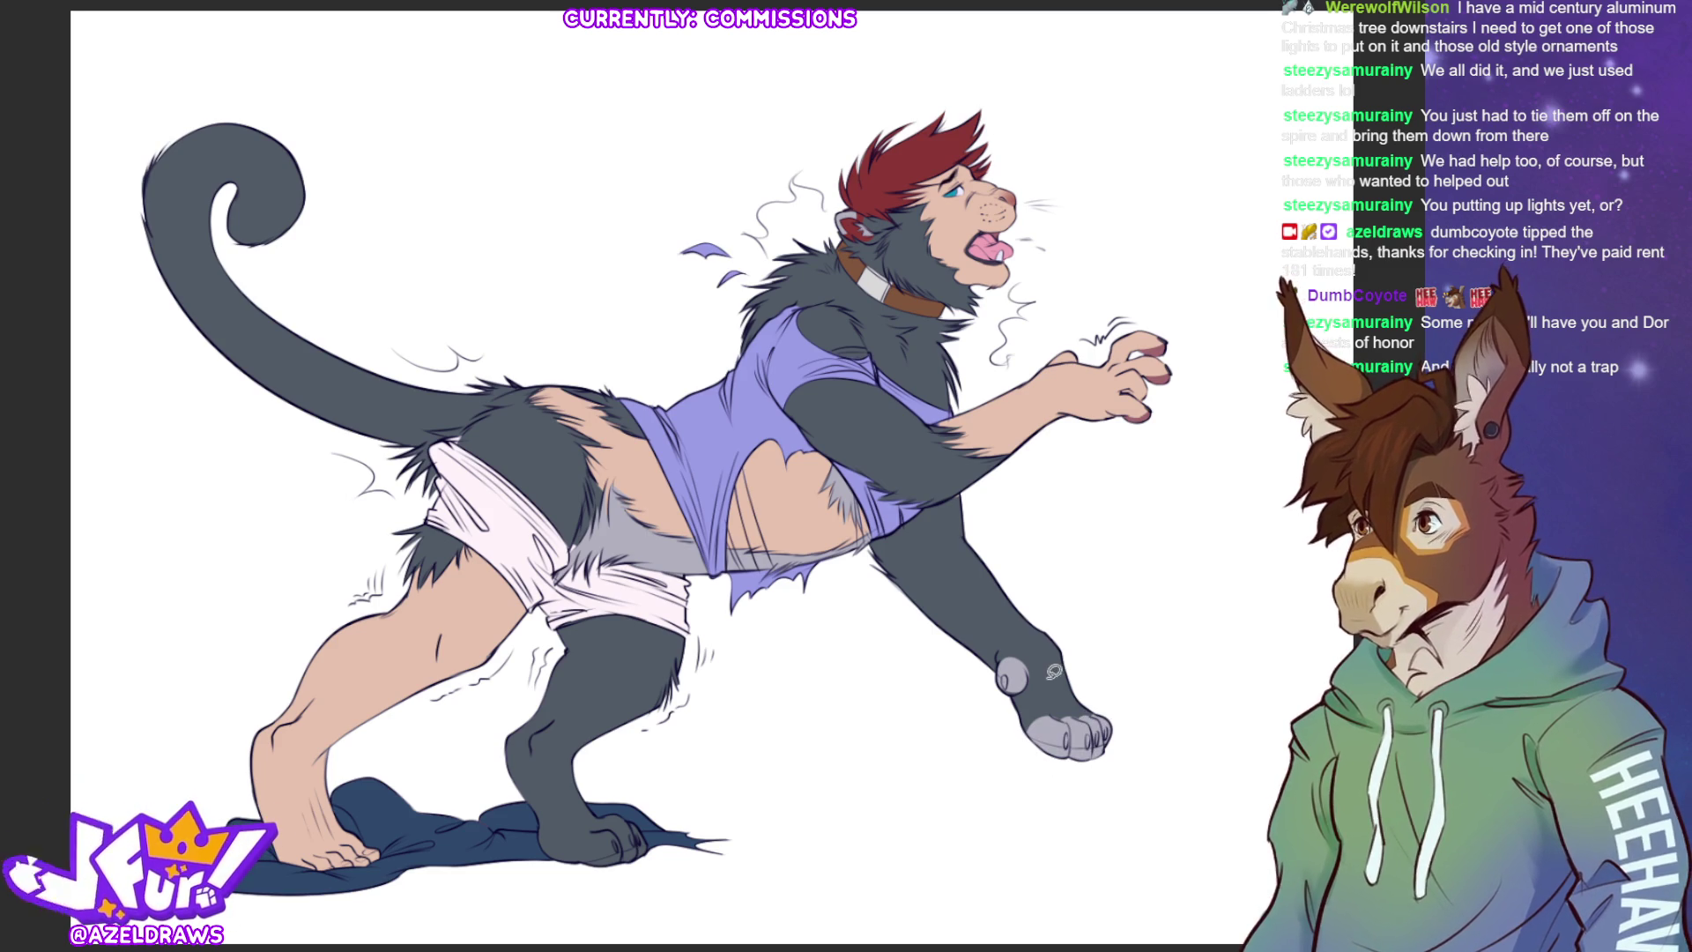